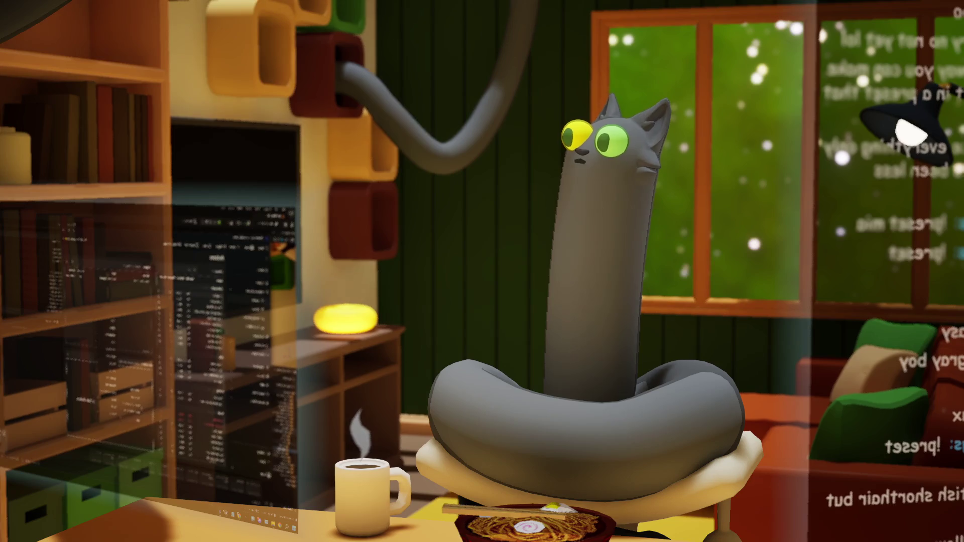
Leave the rendered Noodlecat room view and bring up the Unreal Editor's Noodlecat_Env level.
{"action": "key", "text": "ctrl+t"}
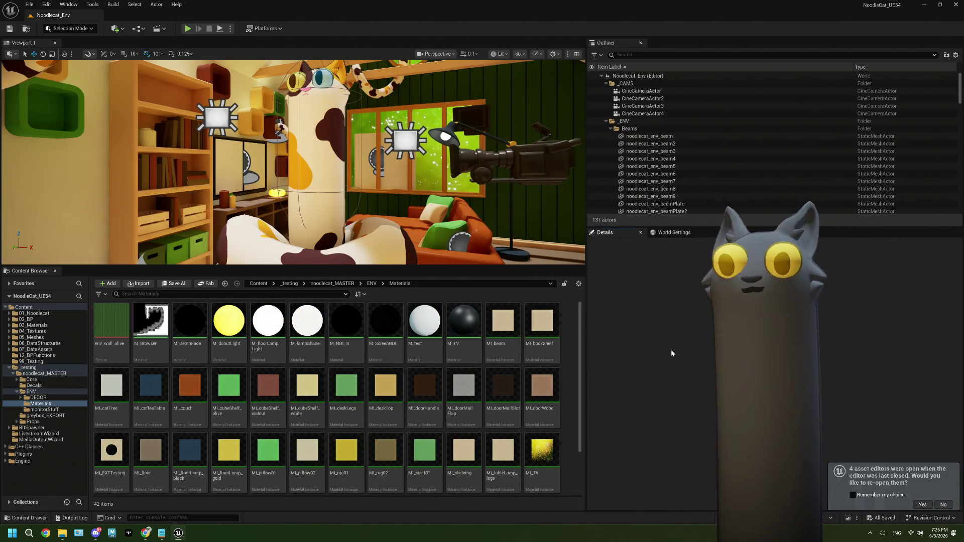
Dismiss the reopen-editors prompt, move the view near the TV, and open MPC_CameraCulling from Core.
{"action": "left_click", "coordinate": [944, 505]}
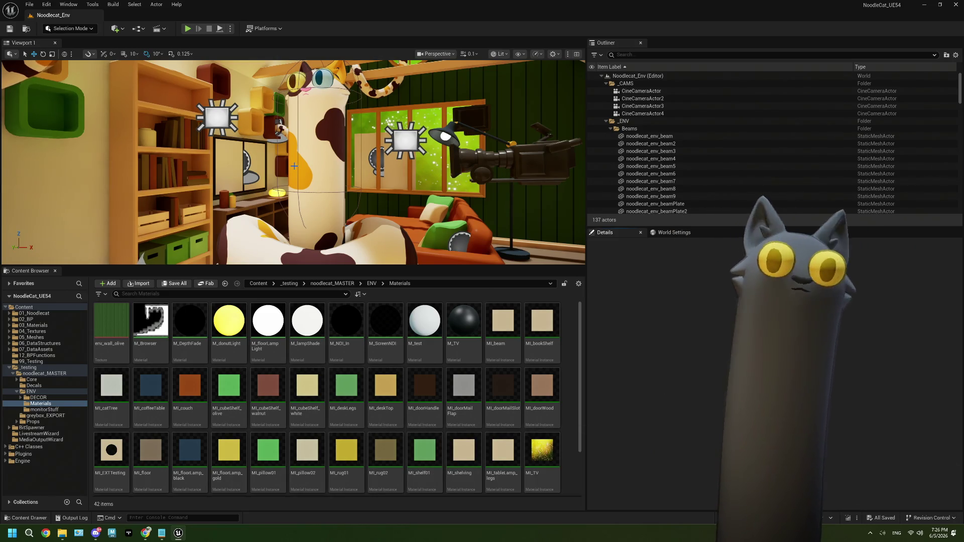
{"action": "left_click_drag", "start_coordinate": [291, 167], "coordinate": [291, 167]}
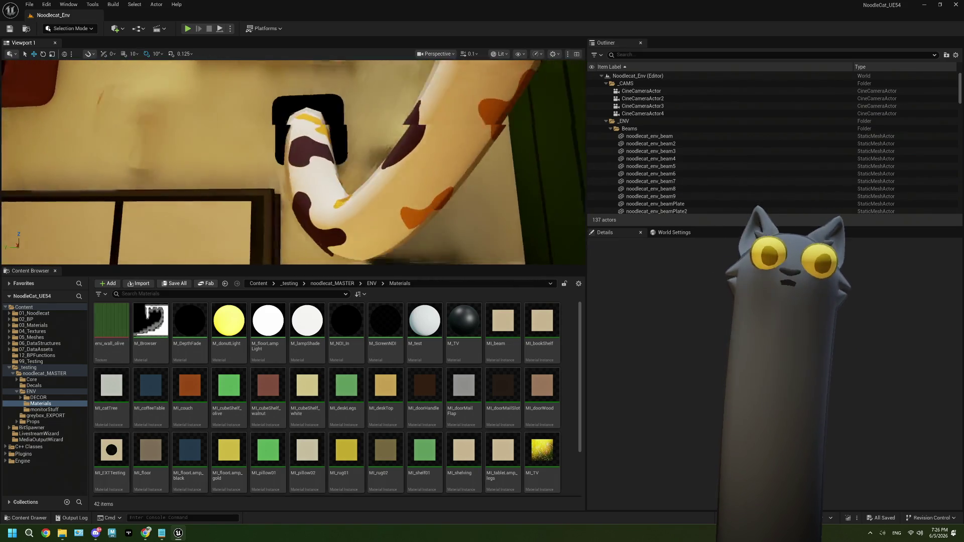
{"action": "left_click", "coordinate": [31, 379]}
{"action": "double_click", "coordinate": [201, 454]}
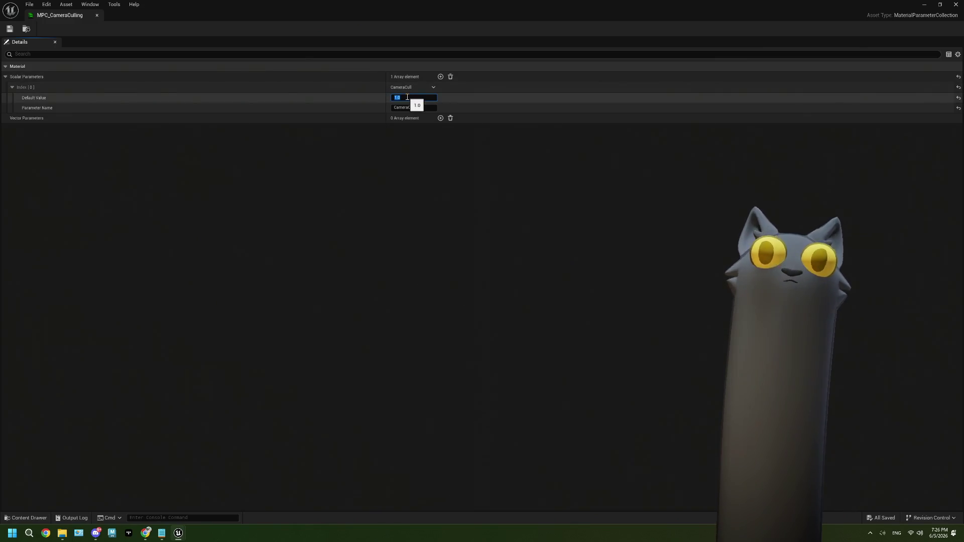
{"action": "type", "text": "0"}
Save MPC_CameraCulling with CameraCull at 0.0 and close its editor.
{"action": "left_click", "coordinate": [9, 29]}
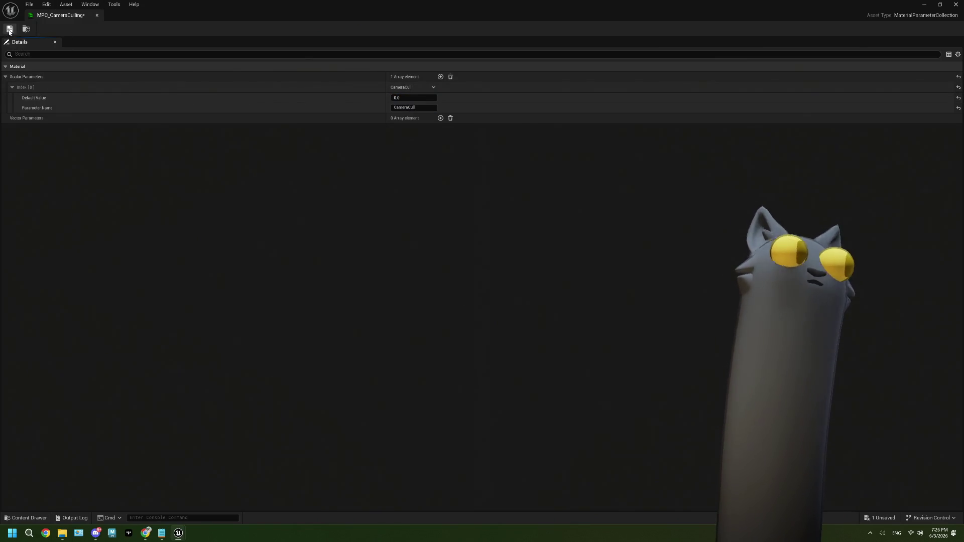
{"action": "left_click", "coordinate": [955, 6]}
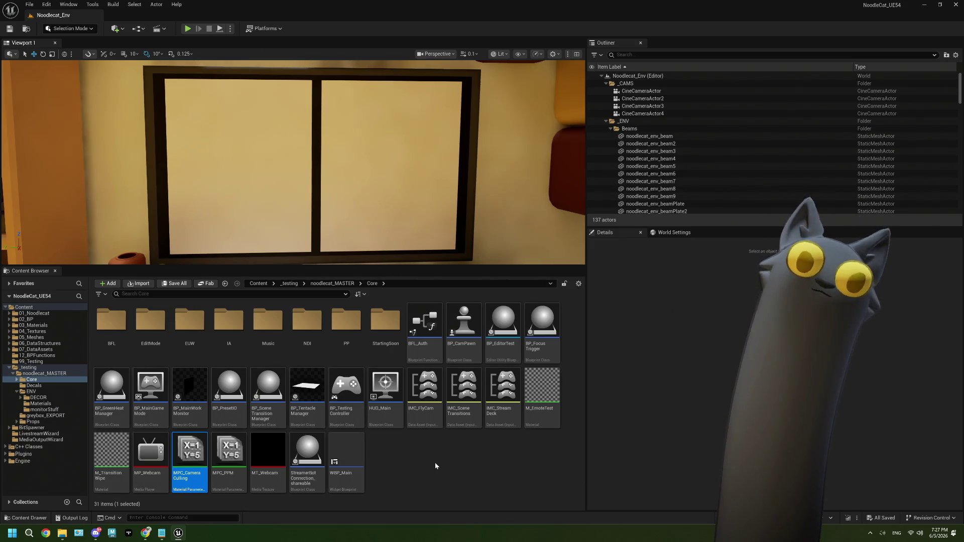
Open the TV's BP_TV blueprint and jump to its Scores event and Load URL nodes.
{"action": "left_click", "coordinate": [435, 463]}
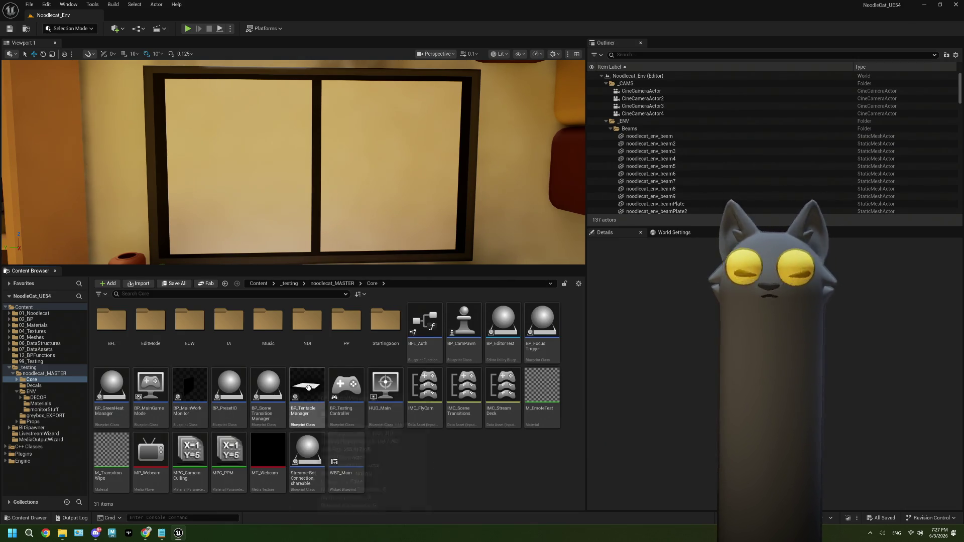
{"action": "left_click", "coordinate": [329, 205]}
{"action": "left_click", "coordinate": [870, 182]}
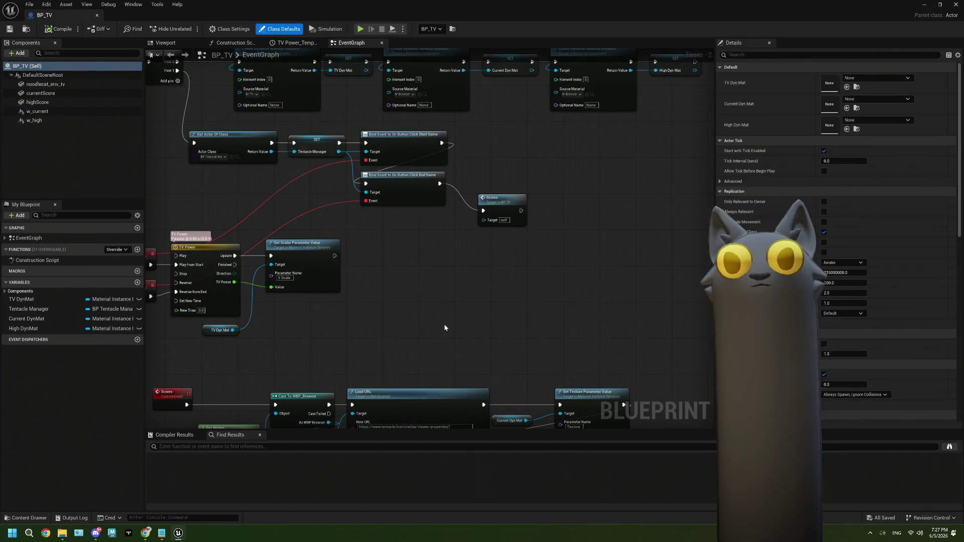
{"action": "left_click", "coordinate": [526, 248]}
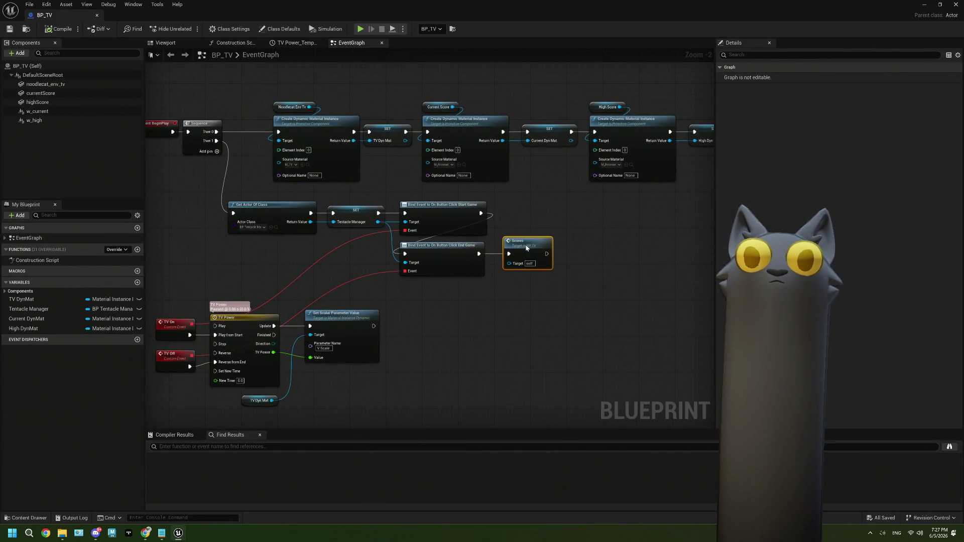
{"action": "double_click", "coordinate": [526, 247]}
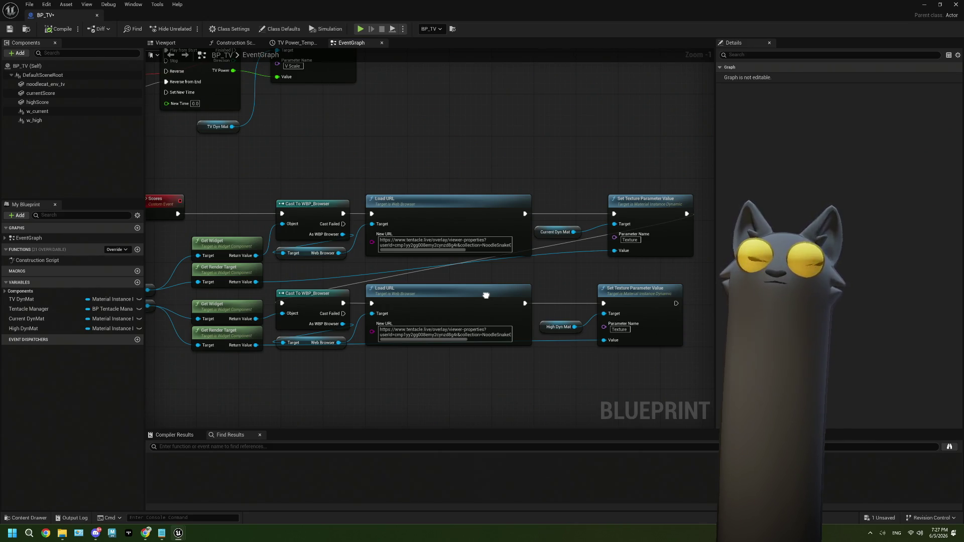
Set the w_current widget's scale to 1.0 and shrink the blueprint window to show the level.
{"action": "left_click", "coordinate": [39, 111]}
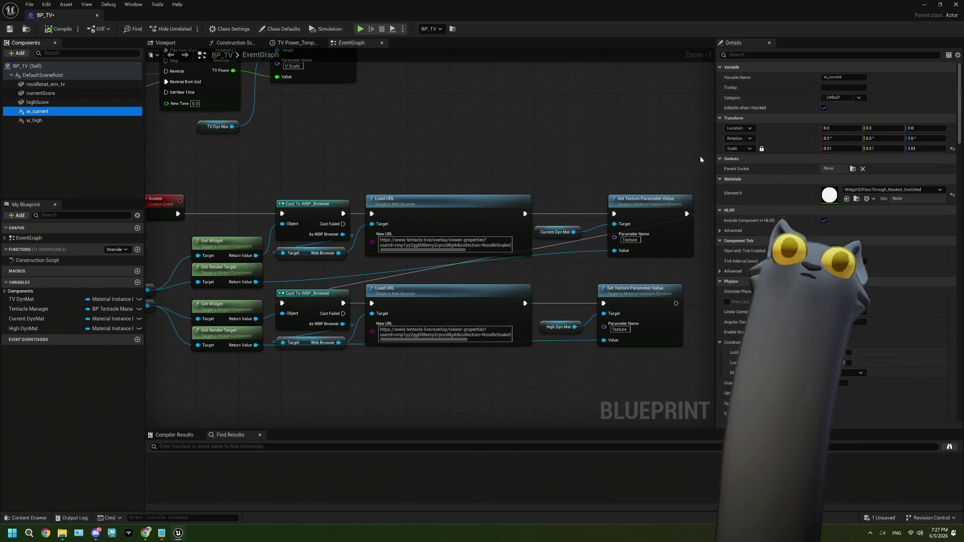
{"action": "left_click", "coordinate": [843, 148]}
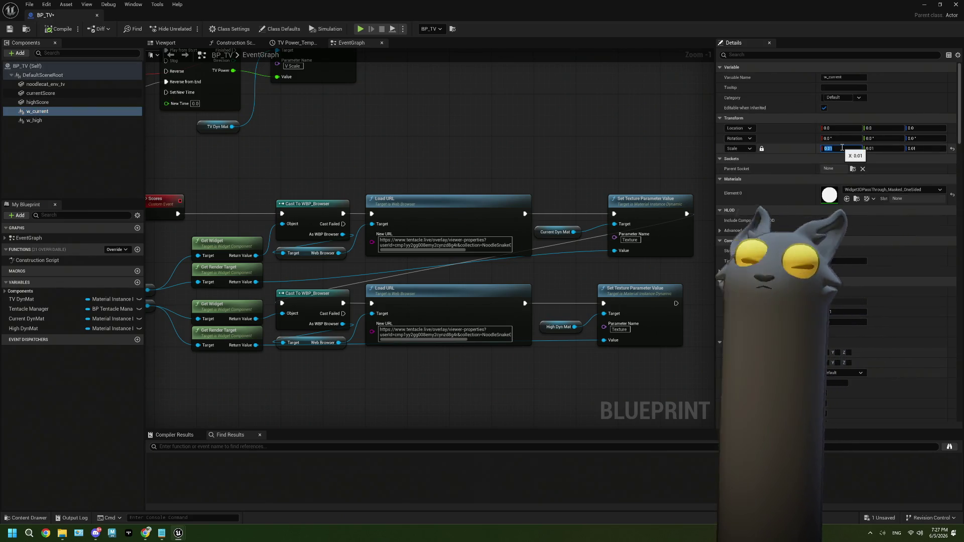
{"action": "type", "text": "1"}
{"action": "key", "text": "Tab"}
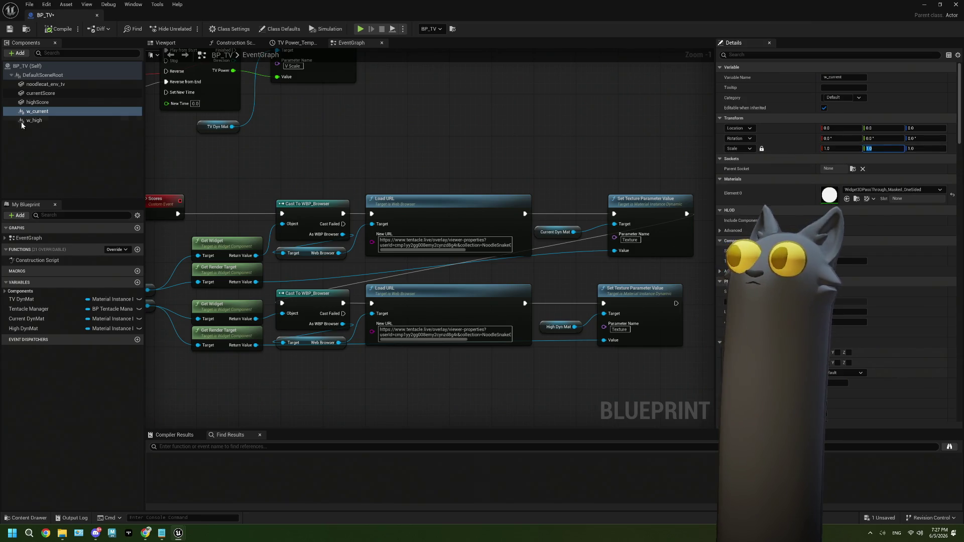
{"action": "mouse_move", "coordinate": [487, 13]}
{"action": "left_mouse_down"}
{"action": "mouse_move", "coordinate": [680, 277]}
{"action": "mouse_move", "coordinate": [658, 408]}
{"action": "left_mouse_up"}
Frame the TV in the level view and undo its accidental move.
{"action": "key", "text": "f"}
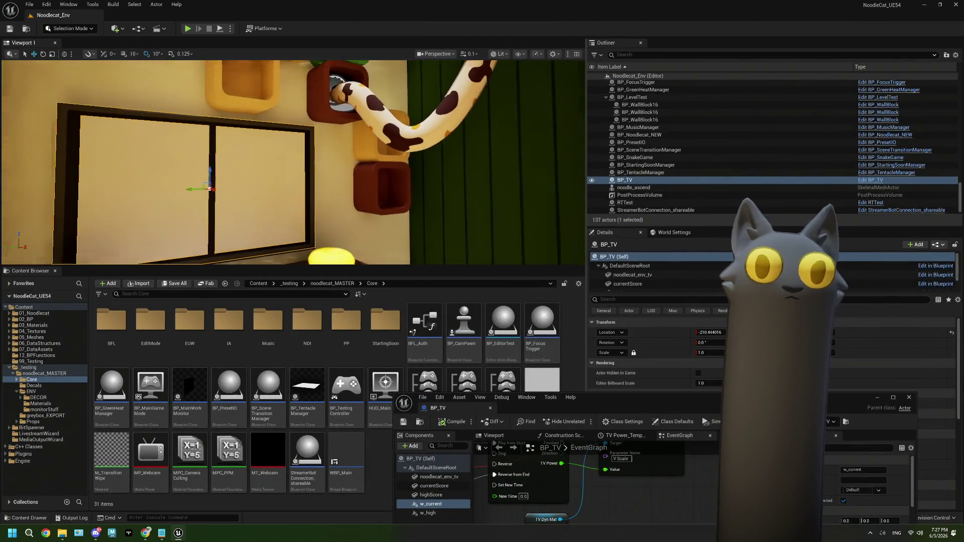
{"action": "mouse_move", "coordinate": [294, 163]}
{"action": "left_mouse_down"}
{"action": "mouse_move", "coordinate": [261, 169]}
{"action": "mouse_move", "coordinate": [301, 151]}
{"action": "left_mouse_up"}
{"action": "mouse_move", "coordinate": [132, 143]}
{"action": "left_mouse_down"}
{"action": "mouse_move", "coordinate": [132, 171]}
{"action": "mouse_move", "coordinate": [133, 143]}
{"action": "left_mouse_up"}
{"action": "left_click", "coordinate": [336, 126]}
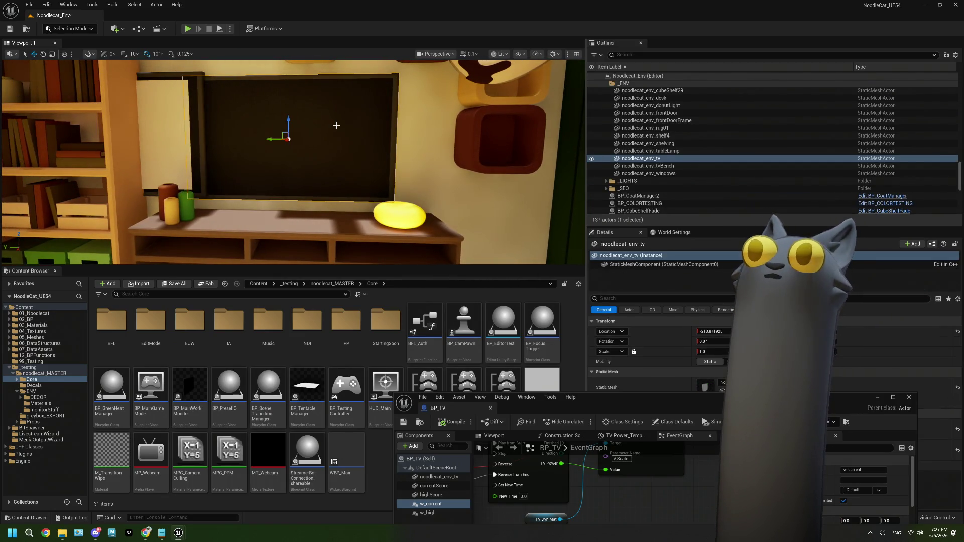
{"action": "key", "text": "ctrl+z"}
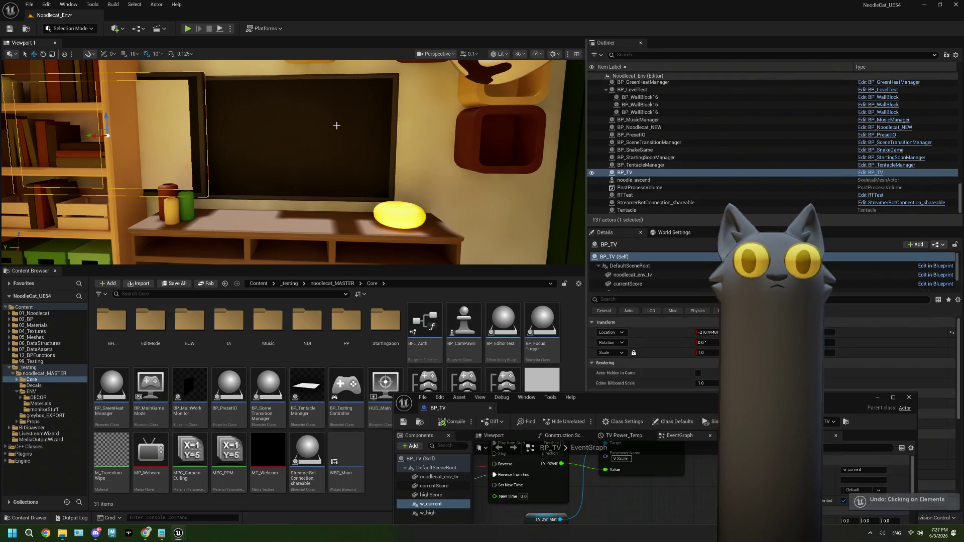
Delete the BP_houseInterior actor and bring the BP_TV blueprint window back into view.
{"action": "left_click", "coordinate": [398, 91]}
{"action": "key", "text": "Delete"}
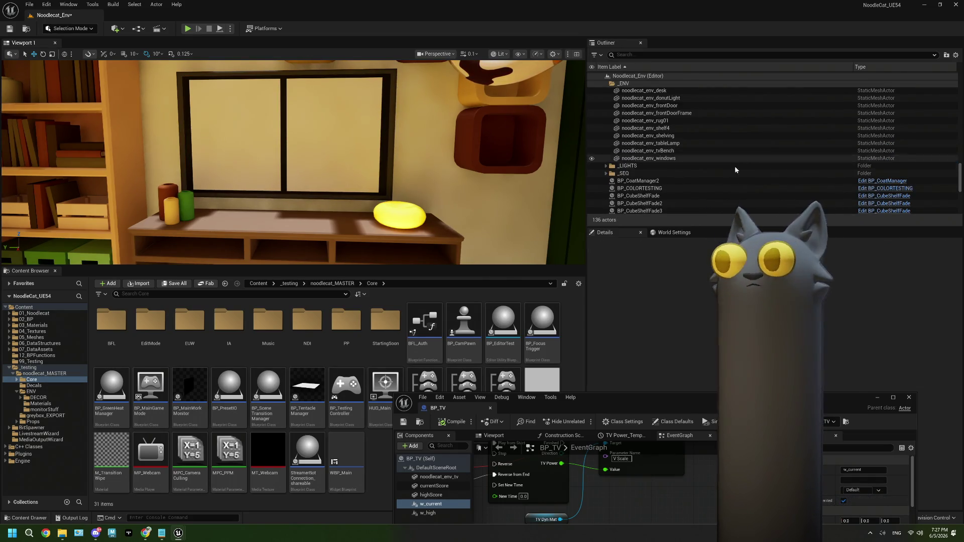
{"action": "scroll", "coordinate": [721, 180], "scroll_direction": "down", "scroll_amount": 5}
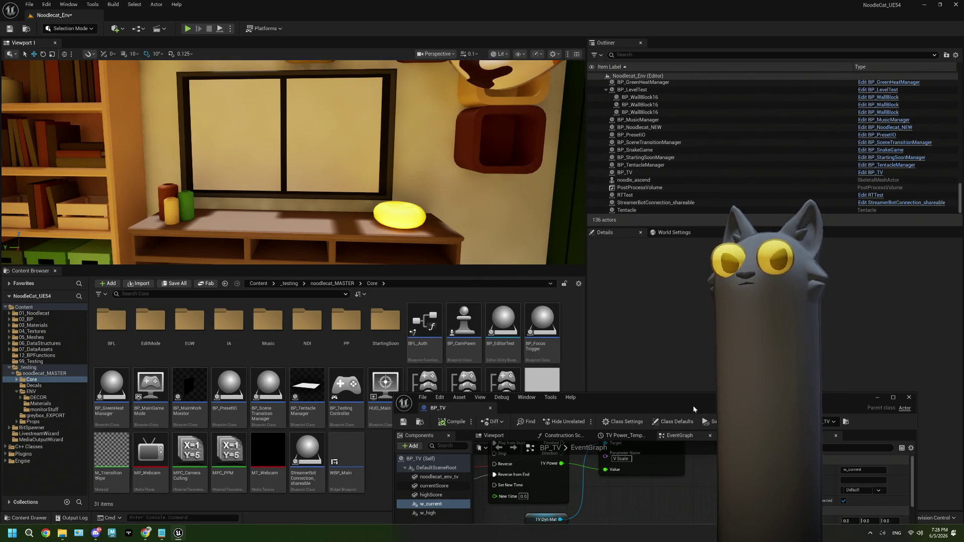
{"action": "left_click_drag", "start_coordinate": [693, 408], "coordinate": [647, 90]}
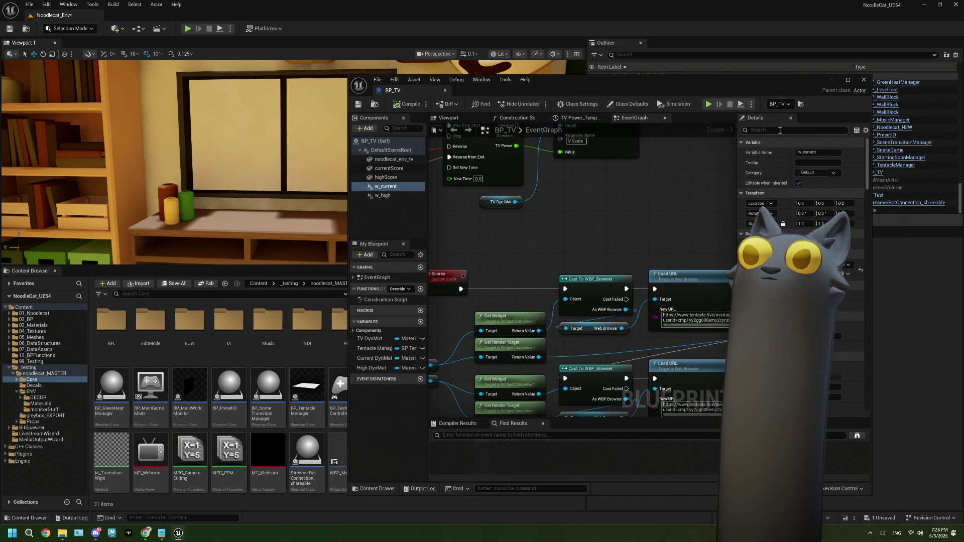
Search w_current's details for 'vis' settings, then clear the search.
{"action": "left_click", "coordinate": [780, 130]}
{"action": "type", "text": "vis"}
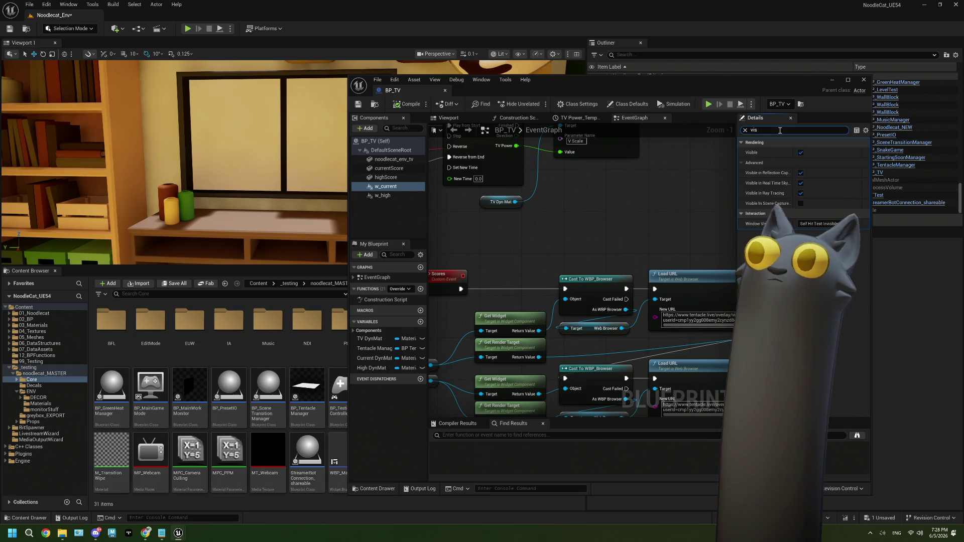
{"action": "left_click", "coordinate": [745, 130]}
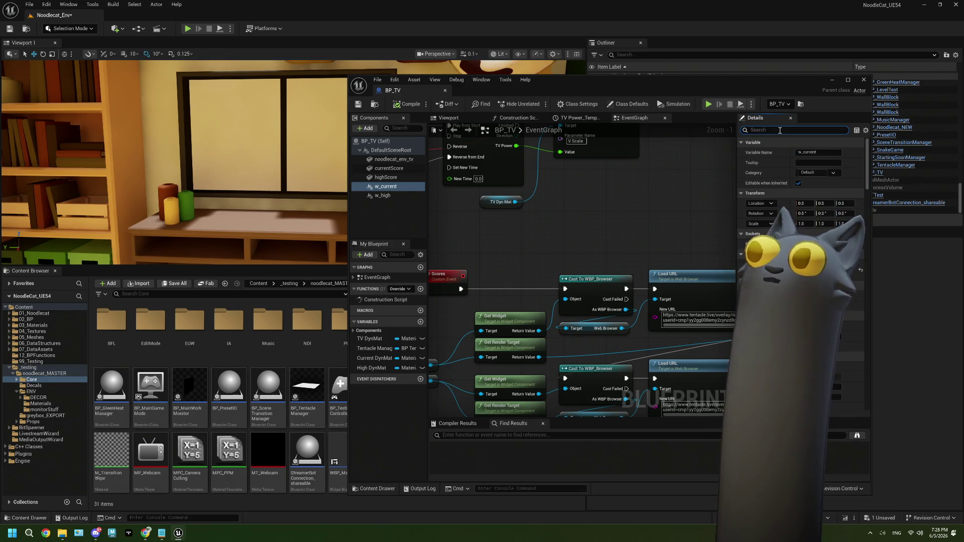
In the 3D preview, slide the Web Browser widget forward along X to 13.078.
{"action": "left_click", "coordinate": [453, 119]}
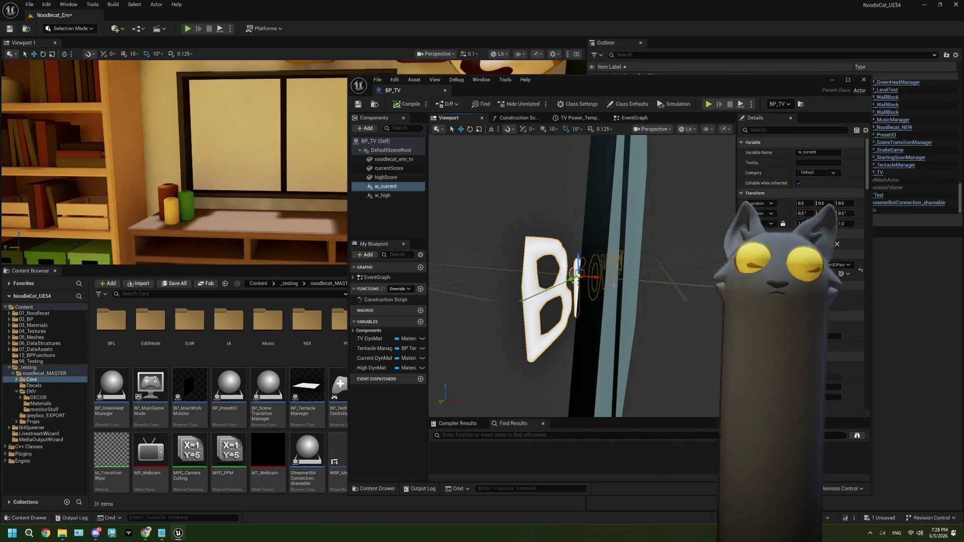
{"action": "left_click_drag", "start_coordinate": [586, 301], "coordinate": [587, 301]}
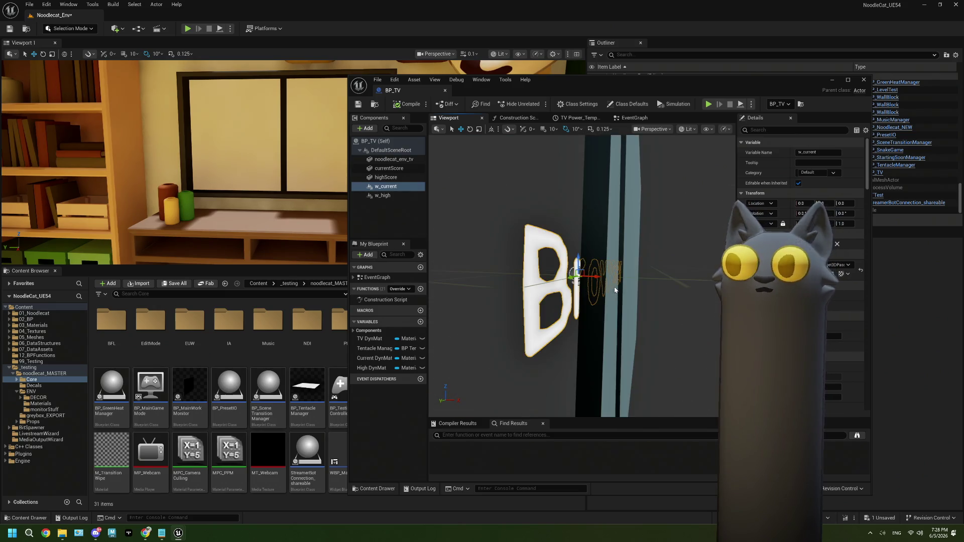
{"action": "left_click_drag", "start_coordinate": [466, 200], "coordinate": [465, 199]}
{"action": "left_click_drag", "start_coordinate": [587, 290], "coordinate": [588, 303]}
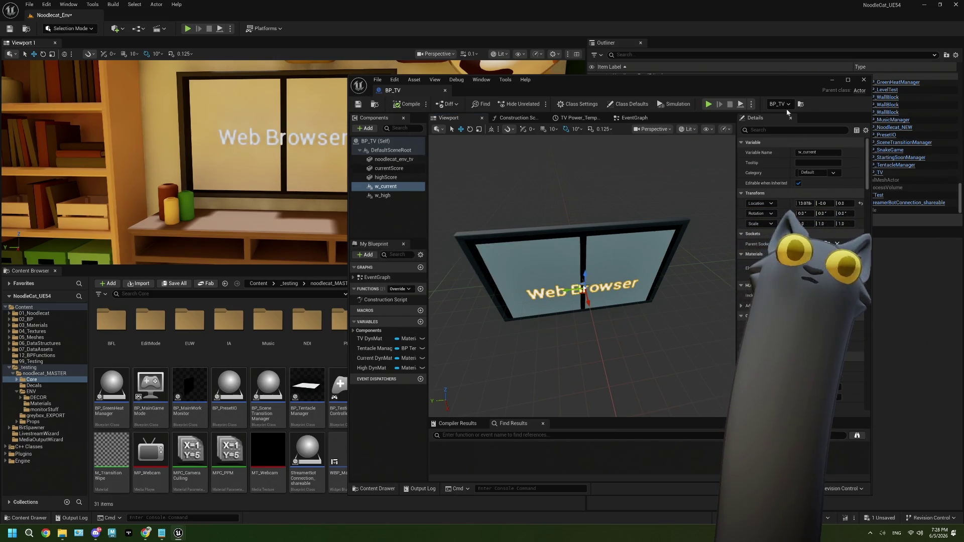
{"action": "left_click", "coordinate": [863, 79]}
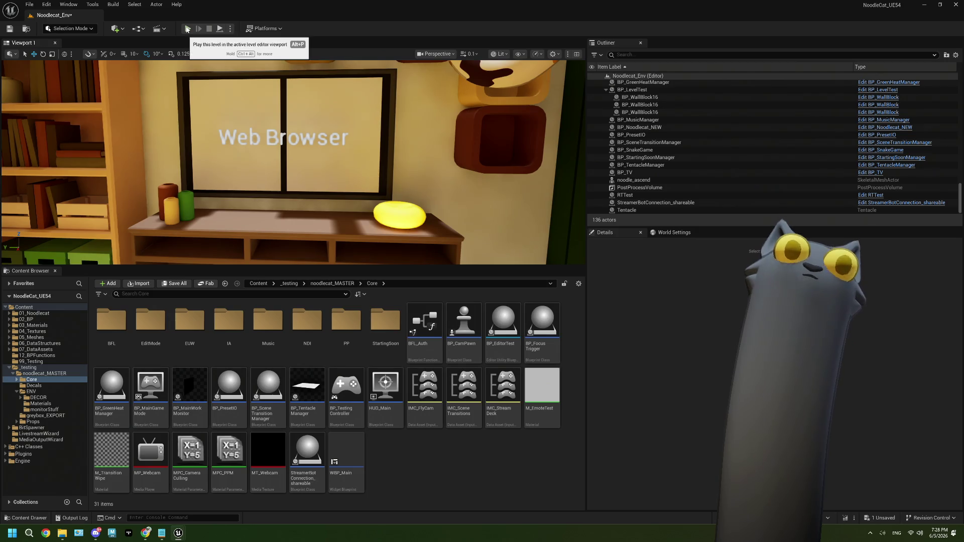
Run Play in Editor despite the compile errors, then stop the session with Esc.
{"action": "left_click", "coordinate": [187, 29]}
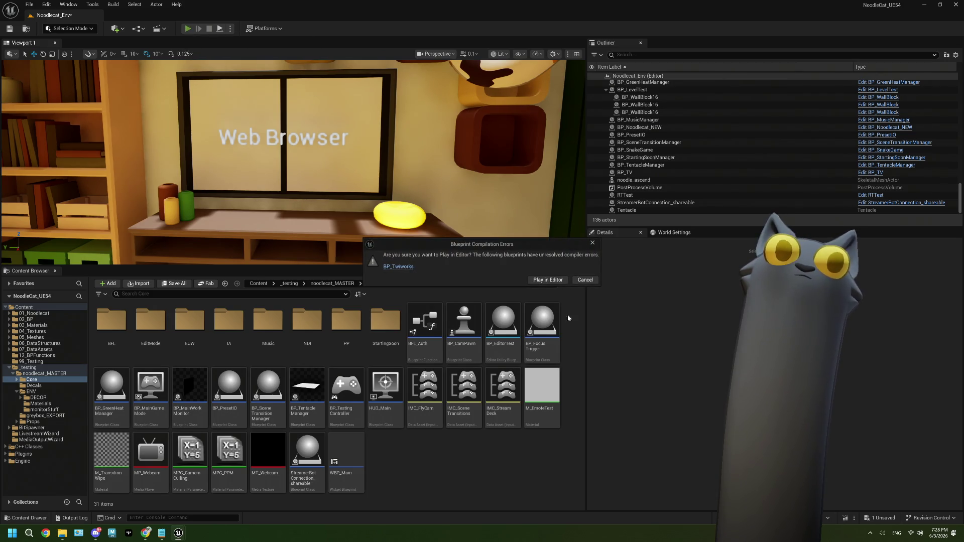
{"action": "left_click", "coordinate": [549, 280]}
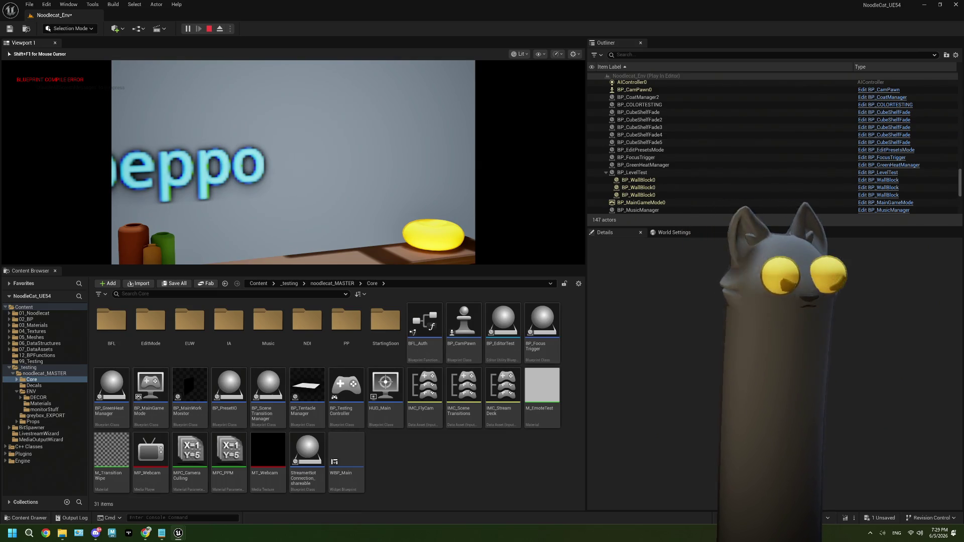
{"action": "key", "text": "Escape"}
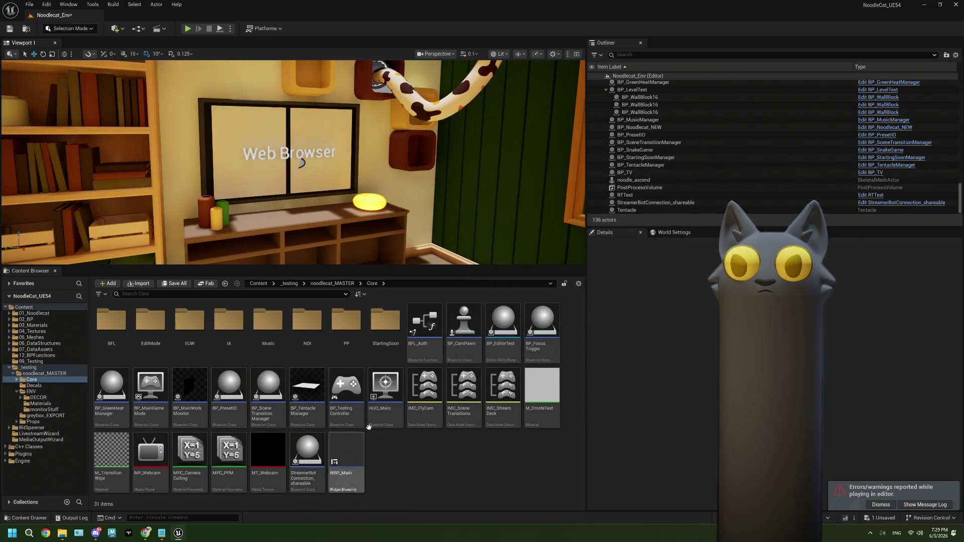
{"action": "left_click", "coordinate": [874, 173]}
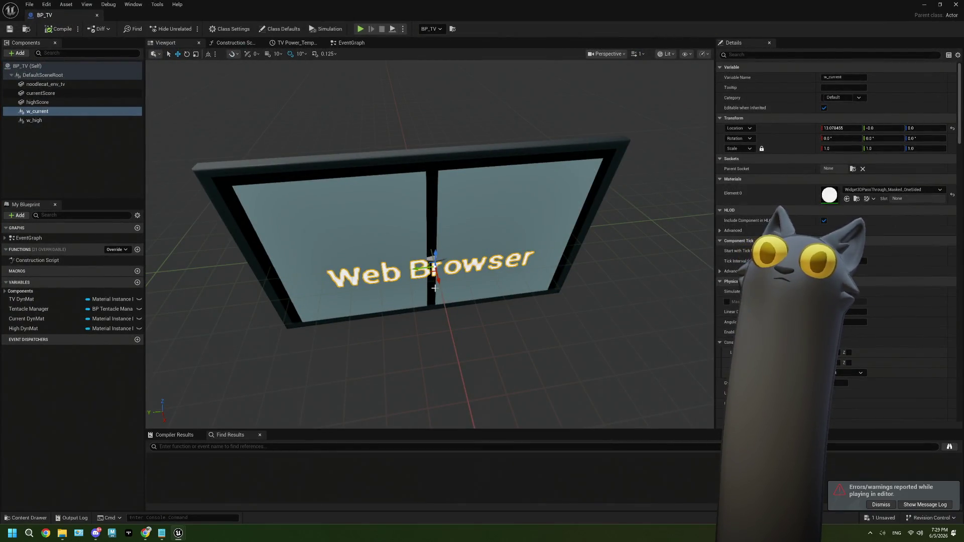
Move the w_current Web Browser screen to X 4.07, then compile, save and close BP_TV.
{"action": "left_click_drag", "start_coordinate": [438, 283], "coordinate": [432, 264]}
{"action": "left_click", "coordinate": [59, 28]}
{"action": "left_click", "coordinate": [9, 29]}
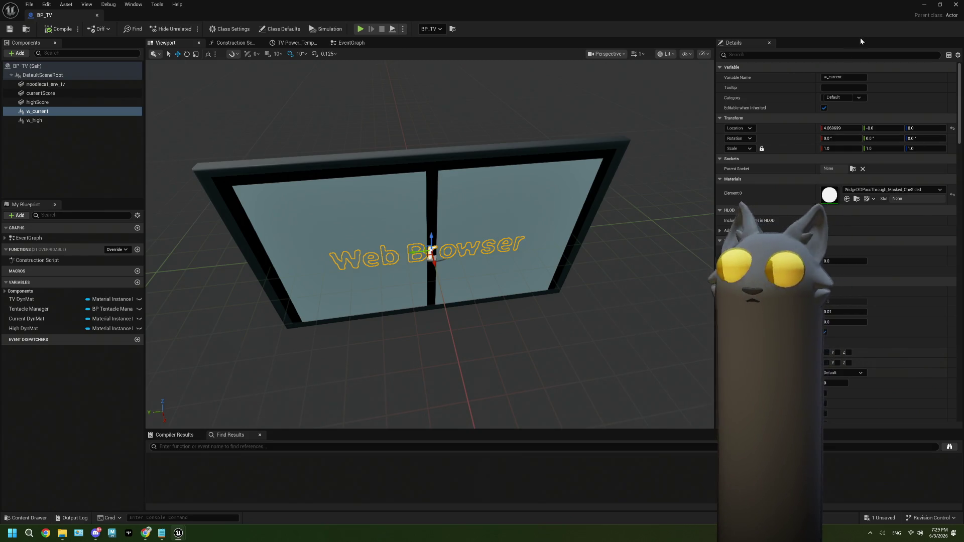
{"action": "left_click", "coordinate": [927, 7]}
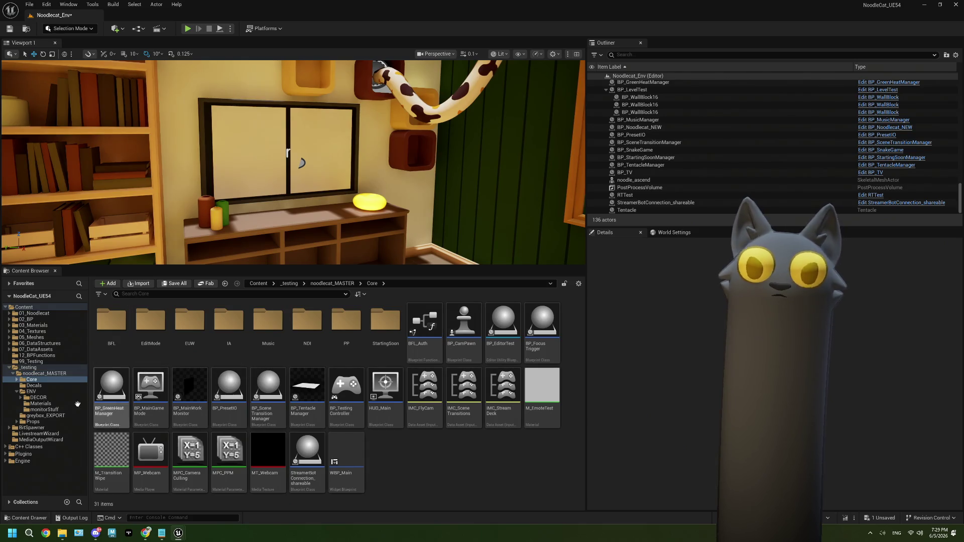
Open M_Browser from the ENV Materials folder and inspect its Texture parameter node.
{"action": "left_click", "coordinate": [39, 398]}
{"action": "left_click", "coordinate": [31, 392]}
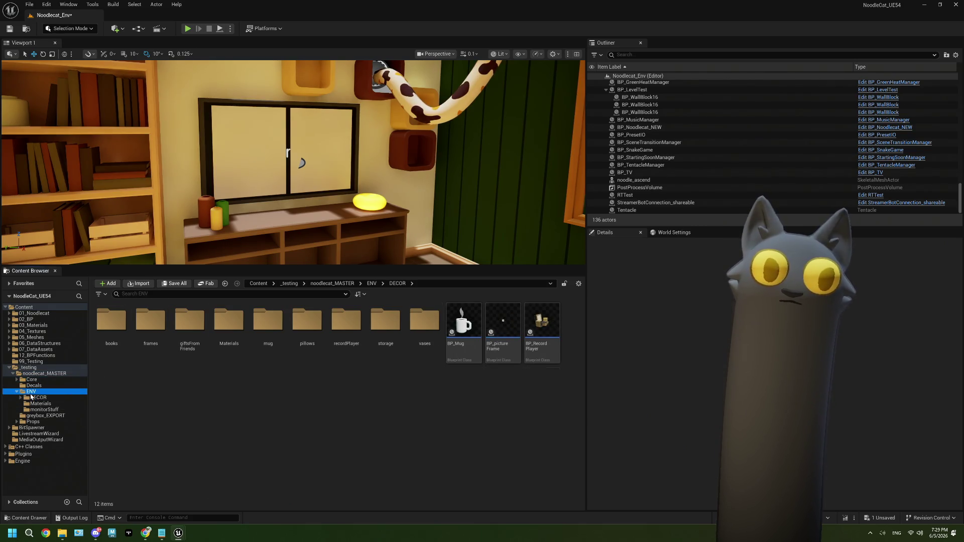
{"action": "double_click", "coordinate": [151, 321]}
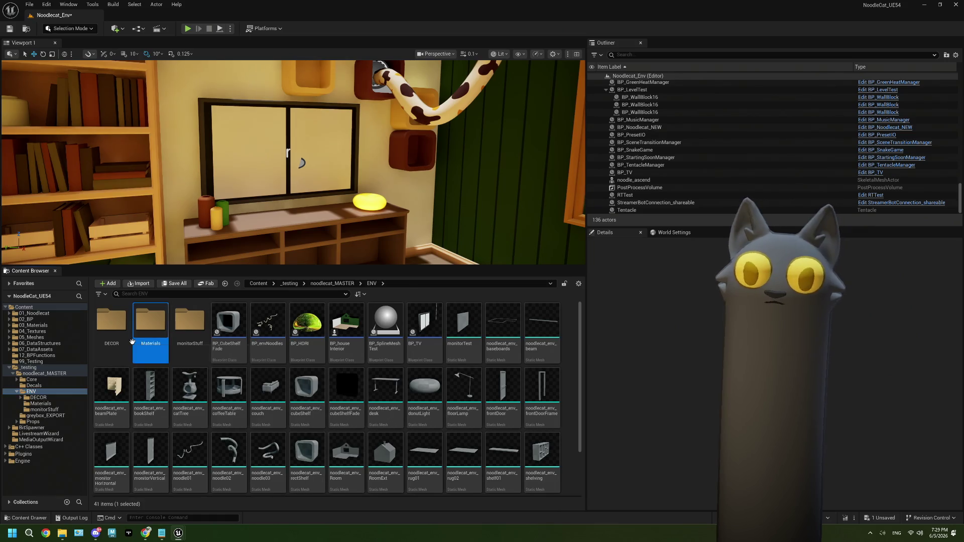
{"action": "double_click", "coordinate": [150, 326]}
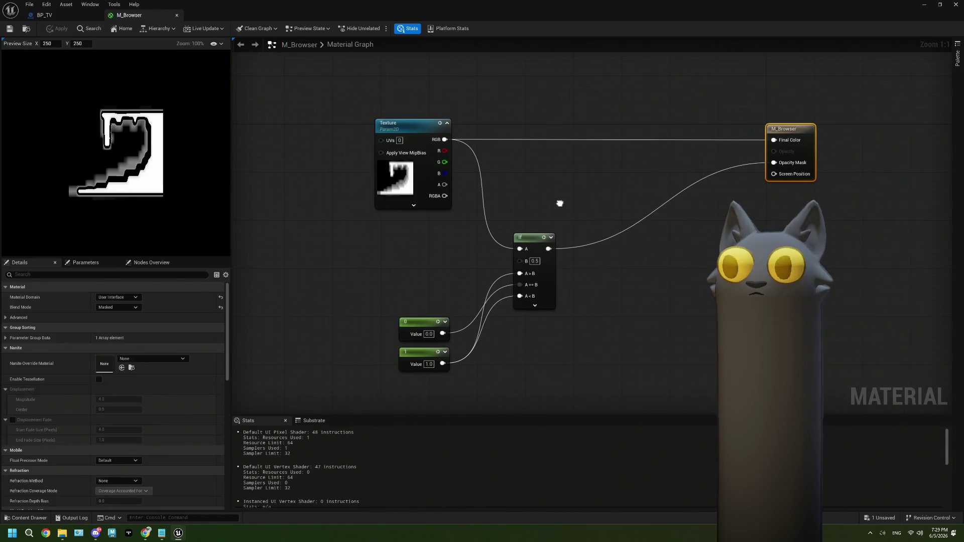
{"action": "left_click", "coordinate": [411, 130]}
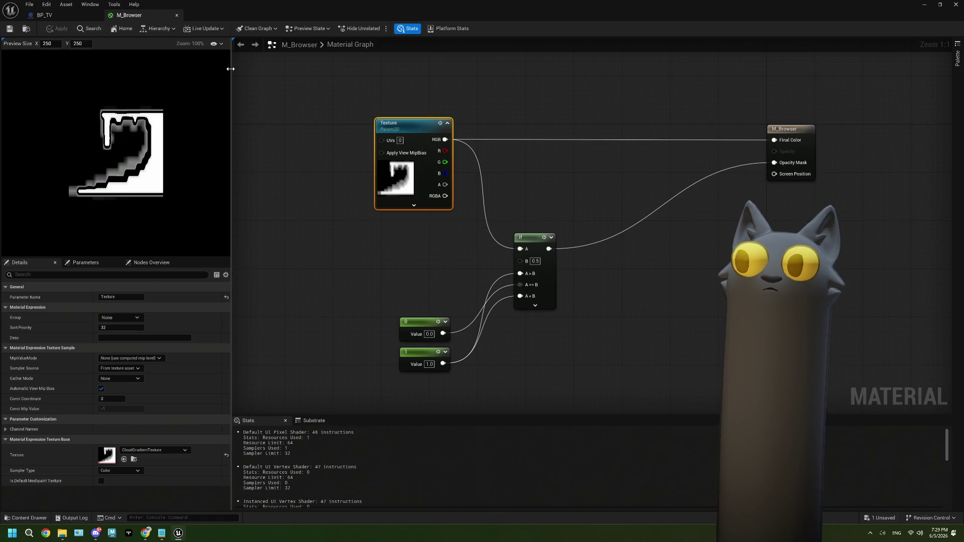
{"action": "left_click", "coordinate": [55, 15]}
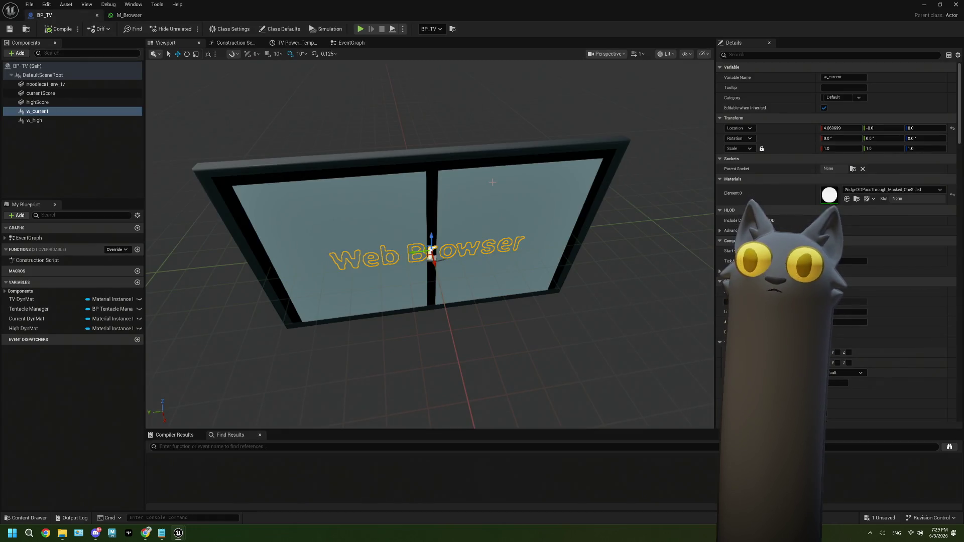
Pan BP_TV's event graph to the BeginPlay dynamic material nodes.
{"action": "left_click", "coordinate": [351, 43]}
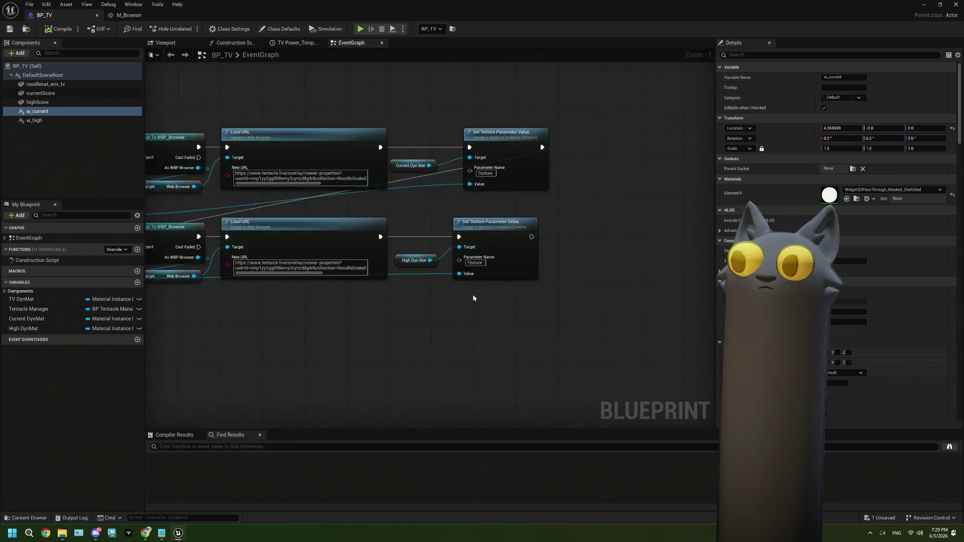
{"action": "scroll", "coordinate": [473, 298], "scroll_direction": "up", "scroll_amount": 1}
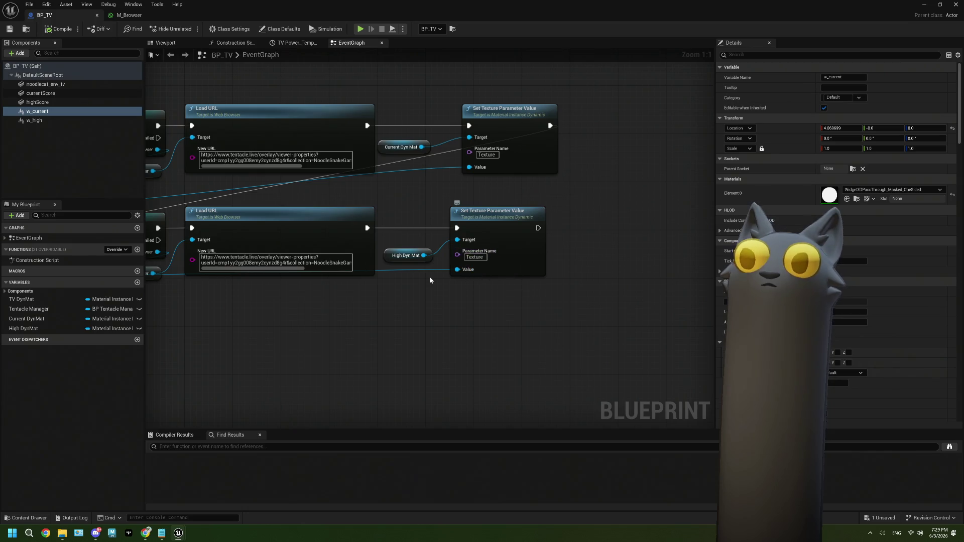
{"action": "mouse_move", "coordinate": [429, 280]}
{"action": "left_mouse_down"}
{"action": "mouse_move", "coordinate": [316, 236]}
{"action": "mouse_move", "coordinate": [202, 248]}
{"action": "left_mouse_up"}
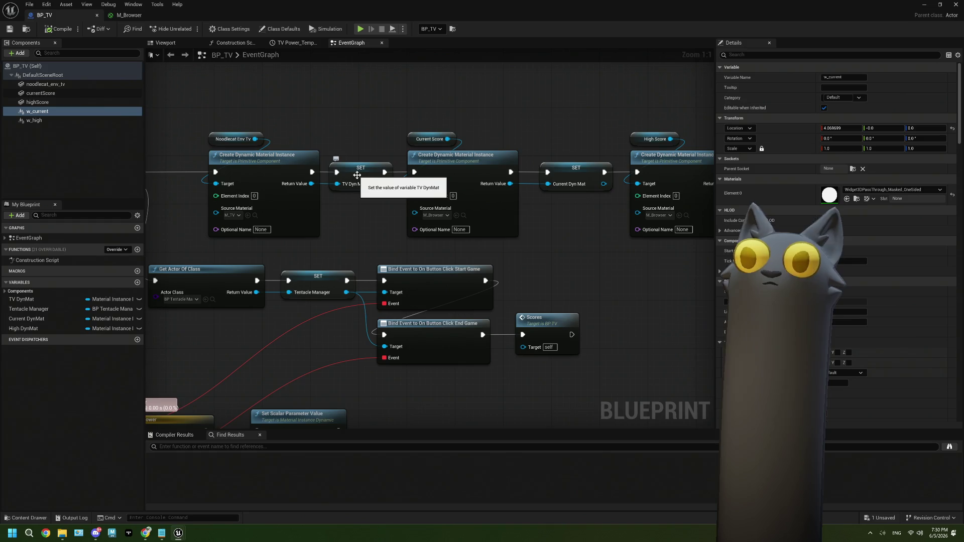
{"action": "left_click_drag", "start_coordinate": [561, 179], "coordinate": [420, 169]}
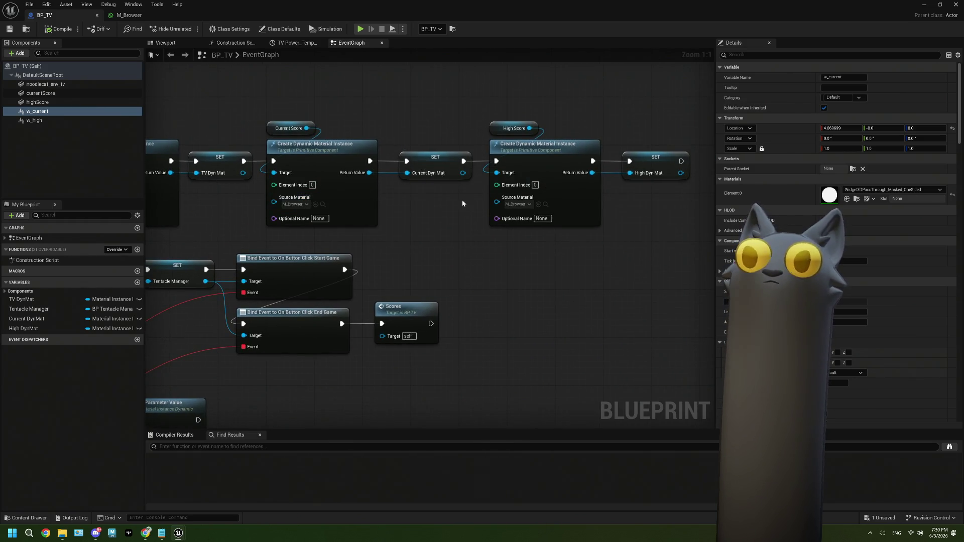
{"action": "scroll", "coordinate": [454, 214], "scroll_direction": "down", "scroll_amount": 5}
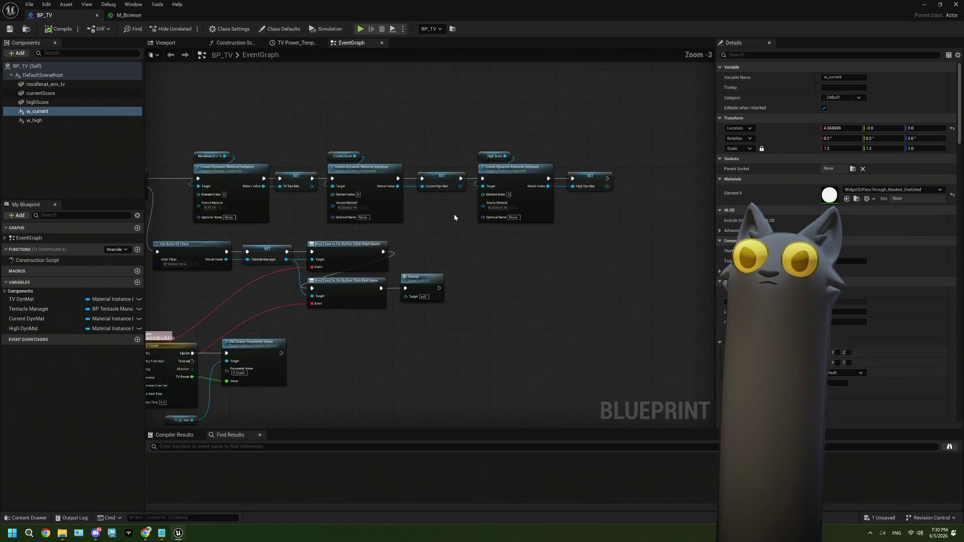
{"action": "scroll", "coordinate": [419, 203], "scroll_direction": "up", "scroll_amount": 4}
Break the wire feeding the upper Set Texture Parameter Value's Value pin.
{"action": "right_click", "coordinate": [469, 212]}
{"action": "left_click", "coordinate": [597, 212]}
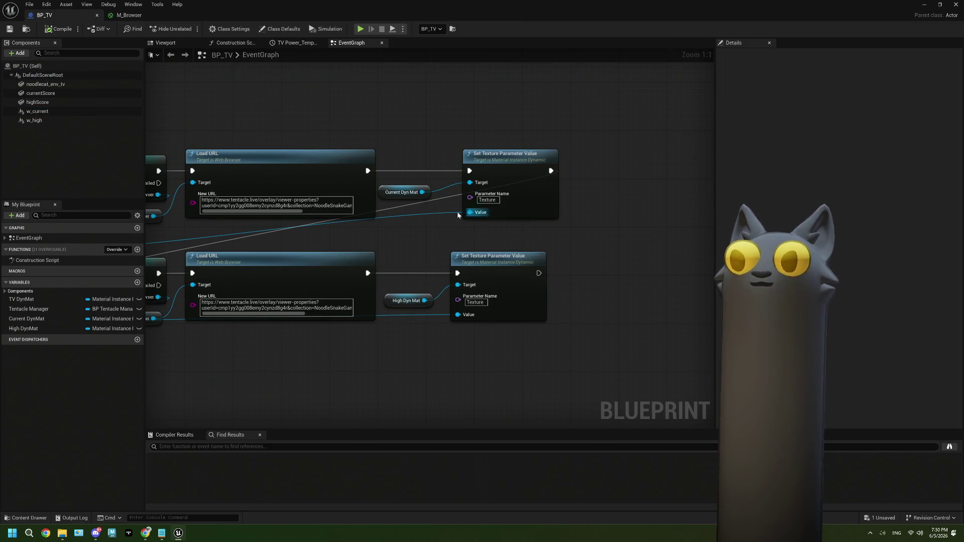
{"action": "right_click", "coordinate": [470, 213]}
{"action": "left_click", "coordinate": [503, 246]}
{"action": "left_click", "coordinate": [497, 220]}
{"action": "key", "text": "Escape"}
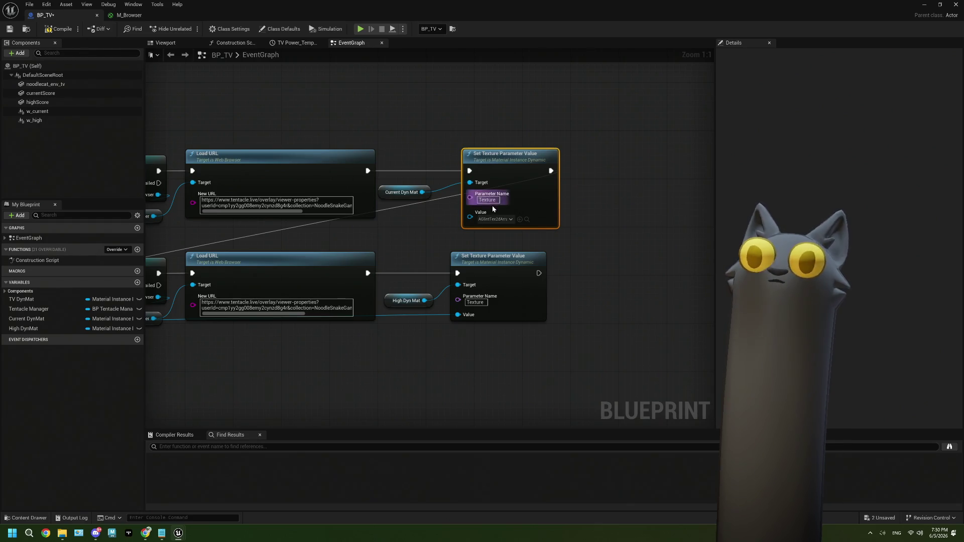
Set that Value pin to the AICON-Green texture and save BP_TV.
{"action": "left_click", "coordinate": [505, 220]}
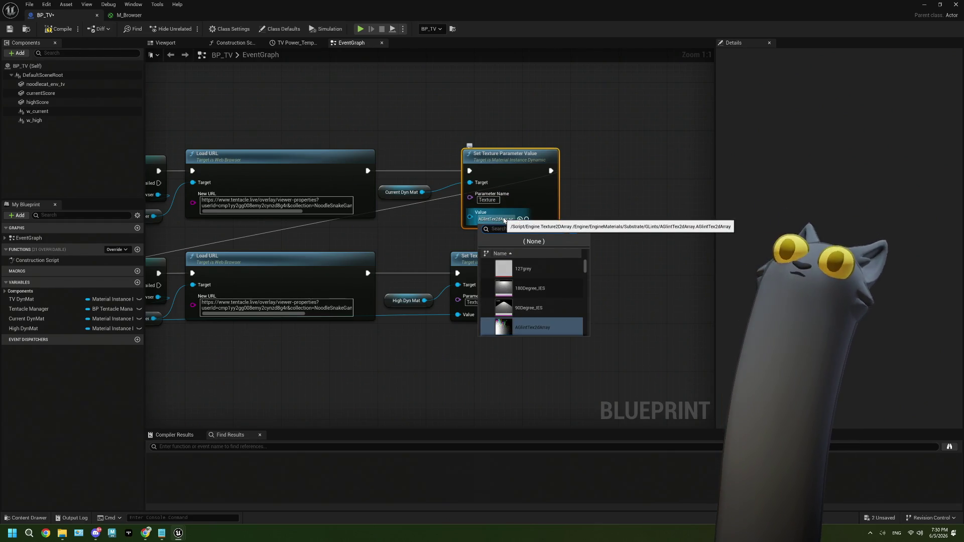
{"action": "scroll", "coordinate": [543, 305], "scroll_direction": "down", "scroll_amount": 3}
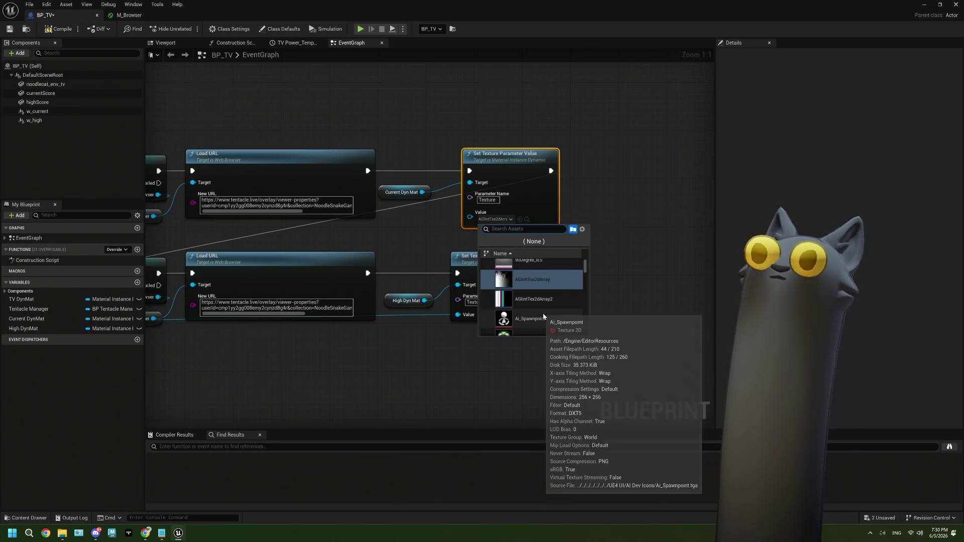
{"action": "scroll", "coordinate": [552, 309], "scroll_direction": "down", "scroll_amount": 1}
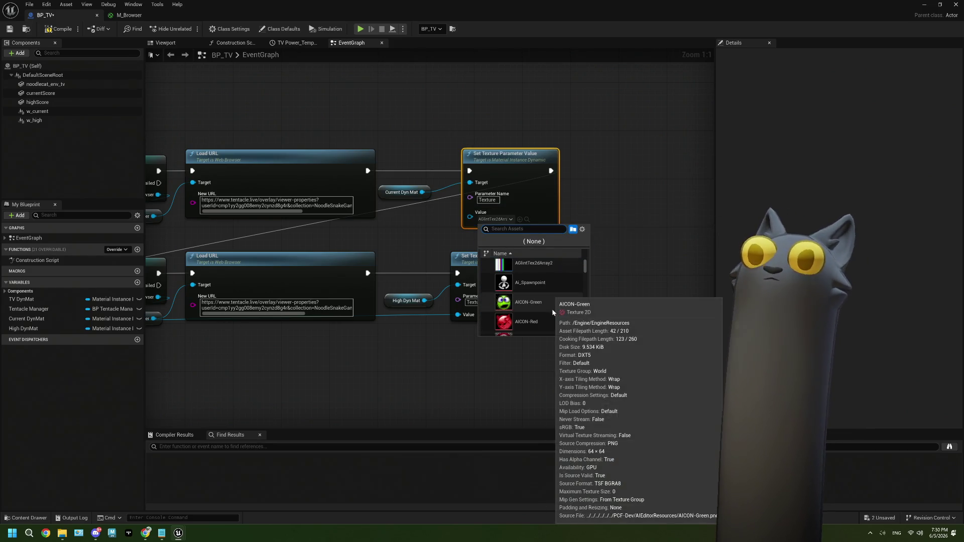
{"action": "left_click", "coordinate": [552, 309]}
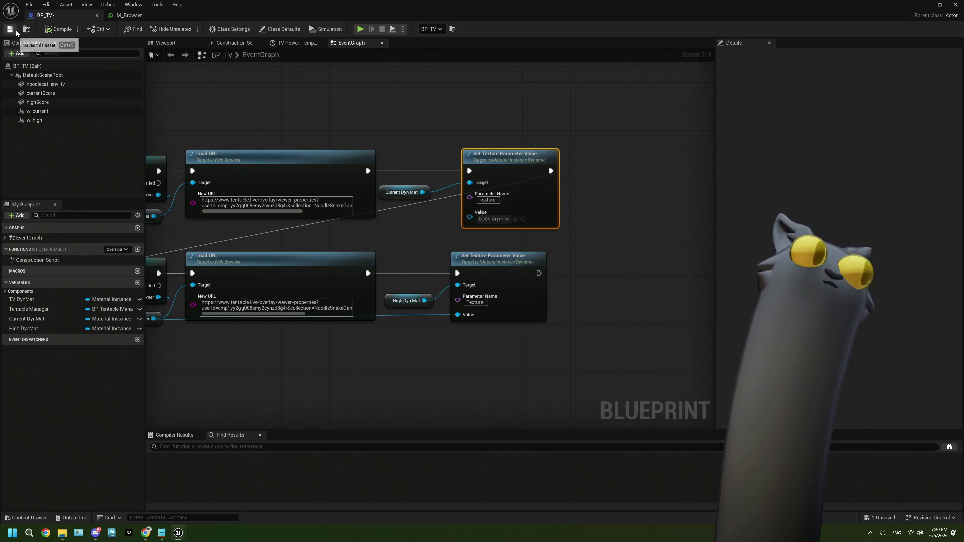
{"action": "left_click", "coordinate": [50, 30]}
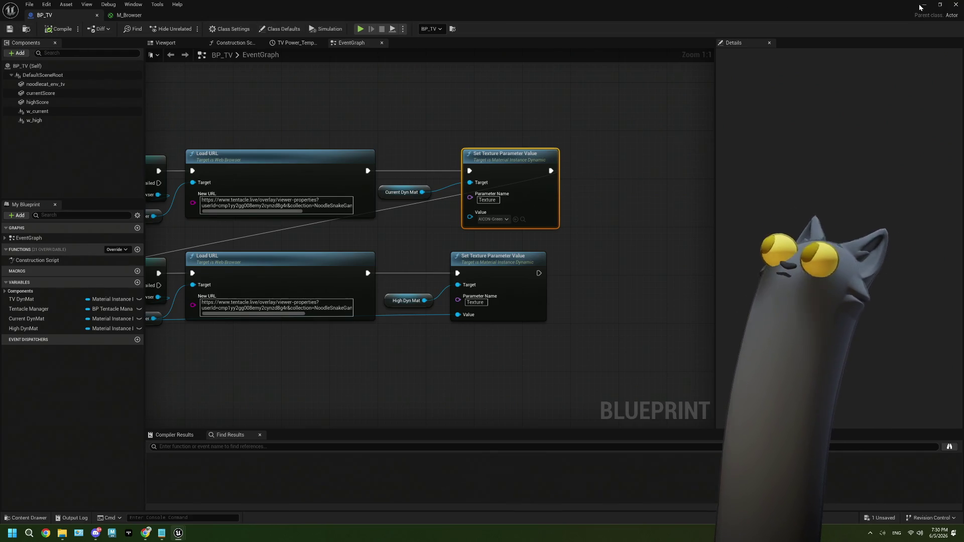
{"action": "left_click", "coordinate": [922, 6]}
Play-test the TV screens, stop, dismiss the Message Log, and reopen BP_TV for editing.
{"action": "left_click", "coordinate": [186, 29]}
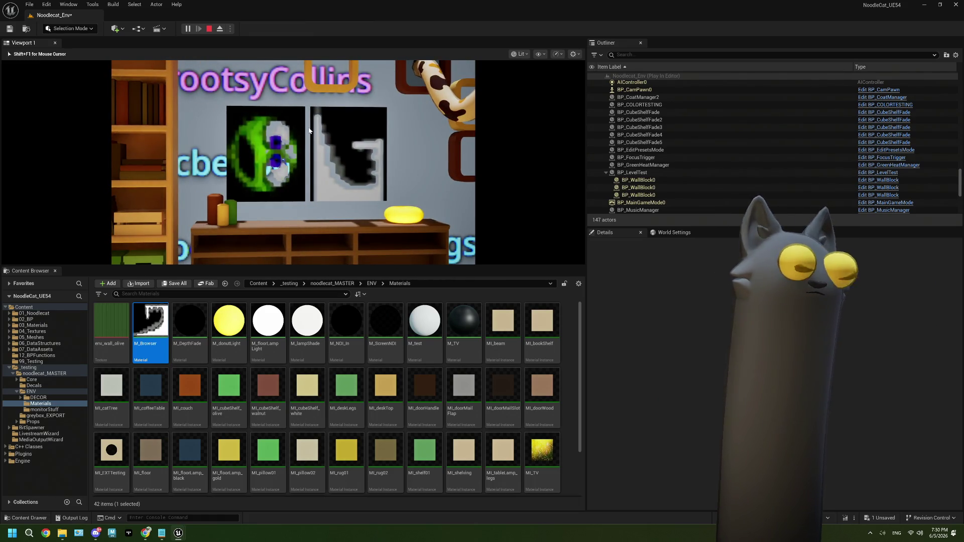
{"action": "key", "text": "Escape"}
{"action": "left_click", "coordinate": [851, 135]}
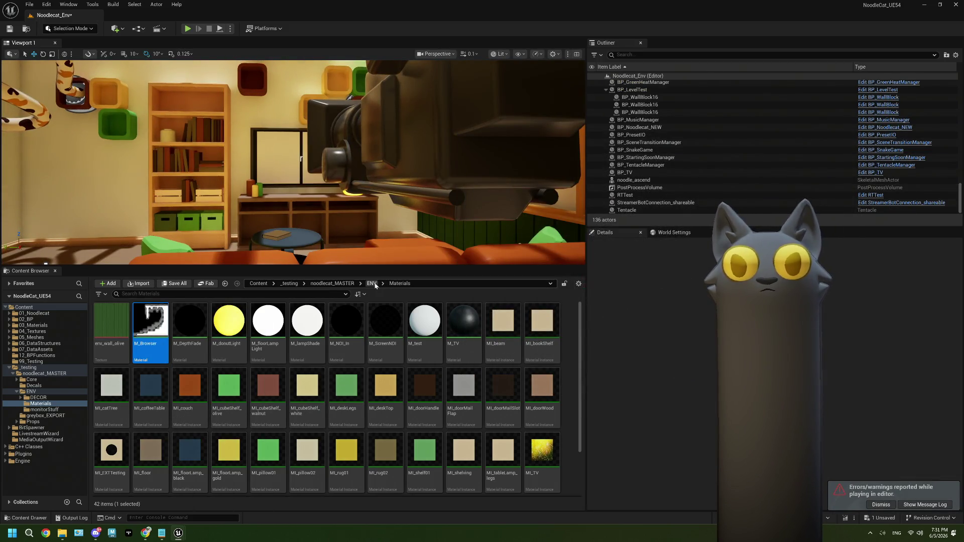
{"action": "left_click", "coordinate": [870, 172]}
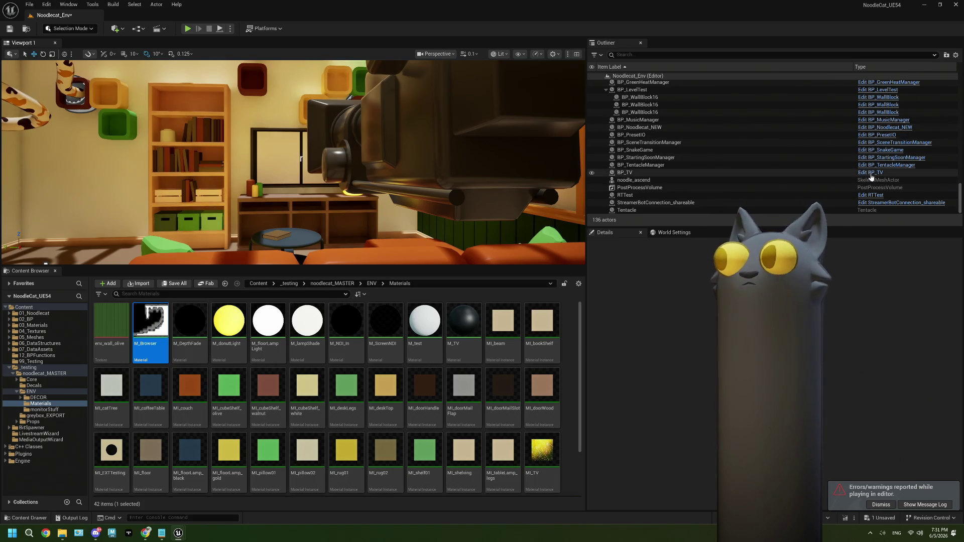
Connect Get Render Target's Return Value to the upper Set Texture Parameter Value pin, and save BP_TV.
{"action": "left_click_drag", "start_coordinate": [315, 240], "coordinate": [486, 226]}
{"action": "scroll", "coordinate": [352, 231], "scroll_direction": "down", "scroll_amount": 2}
{"action": "scroll", "coordinate": [352, 231], "scroll_direction": "up", "scroll_amount": 2}
{"action": "mouse_move", "coordinate": [230, 234]}
{"action": "left_mouse_down"}
{"action": "mouse_move", "coordinate": [625, 217]}
{"action": "mouse_move", "coordinate": [641, 203]}
{"action": "left_mouse_up"}
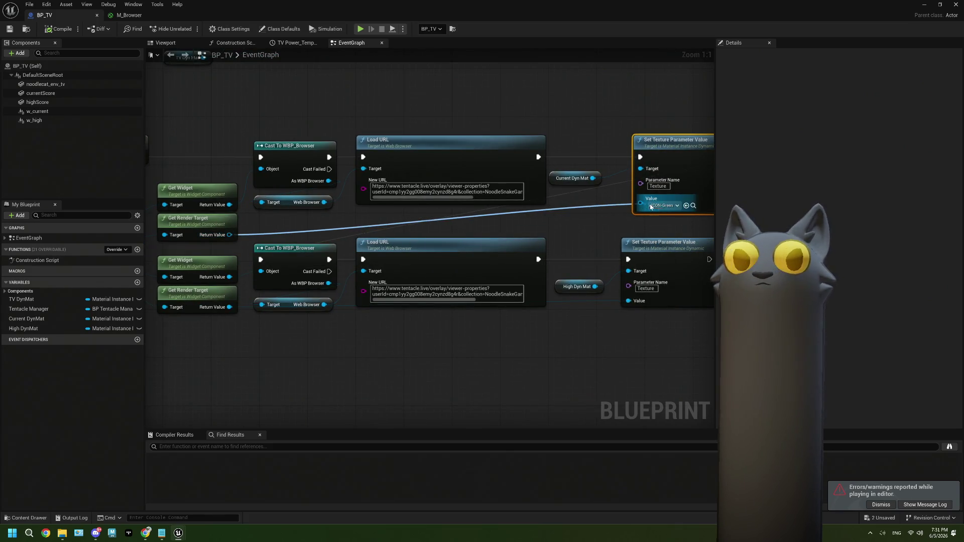
{"action": "left_click_drag", "start_coordinate": [351, 265], "coordinate": [514, 225]}
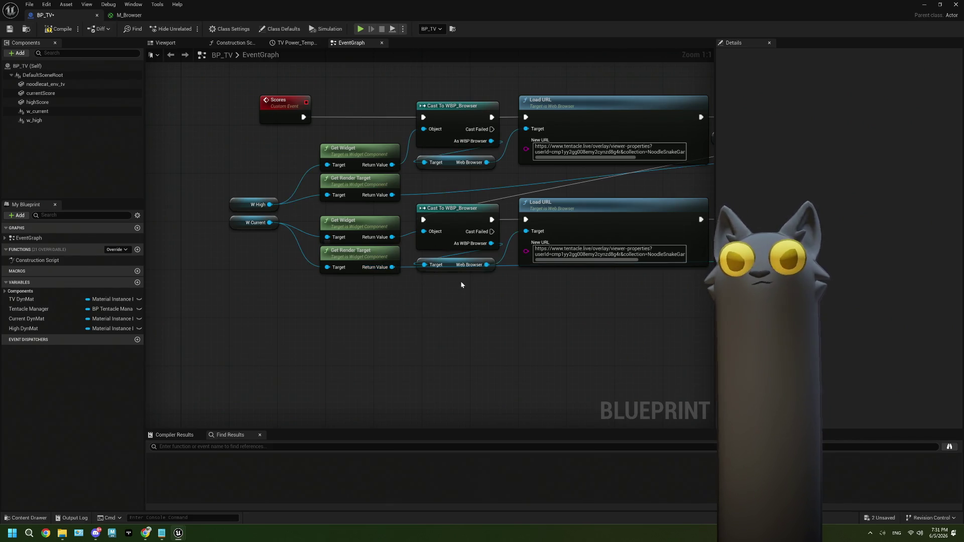
{"action": "left_click_drag", "start_coordinate": [395, 268], "coordinate": [390, 268]}
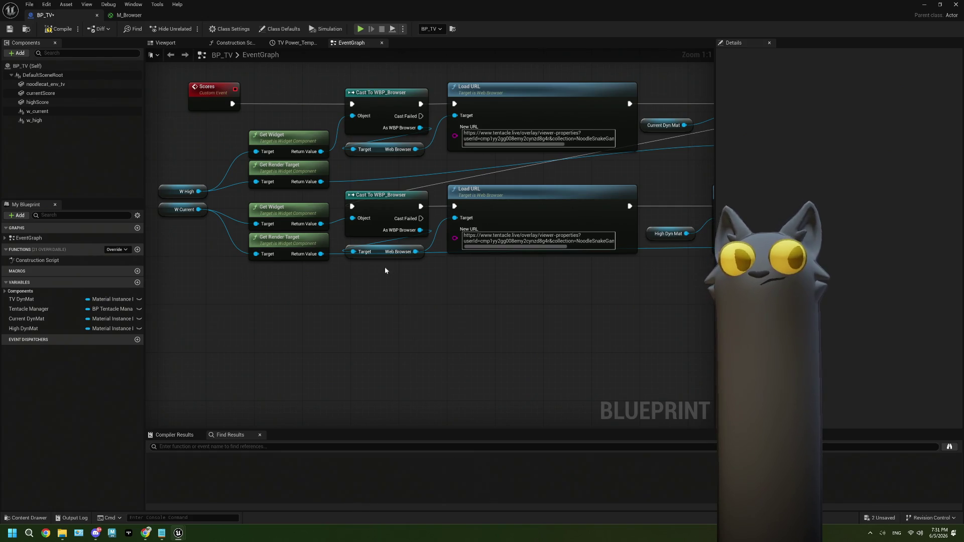
{"action": "left_click", "coordinate": [10, 28]}
{"action": "left_click", "coordinate": [924, 4]}
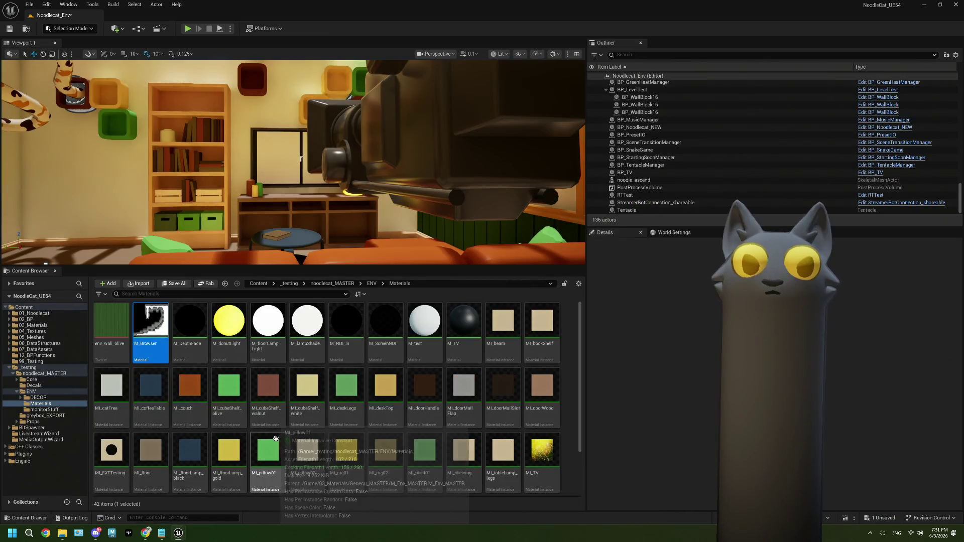
Open the BP_EditPresetsMode blueprint from the Core > EditMode folder.
{"action": "left_click", "coordinate": [372, 284]}
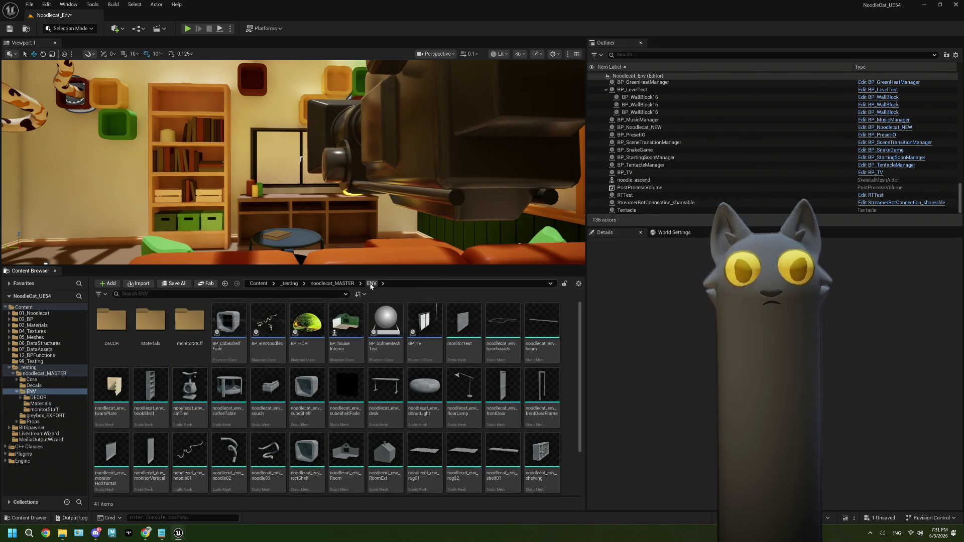
{"action": "left_click", "coordinate": [31, 380]}
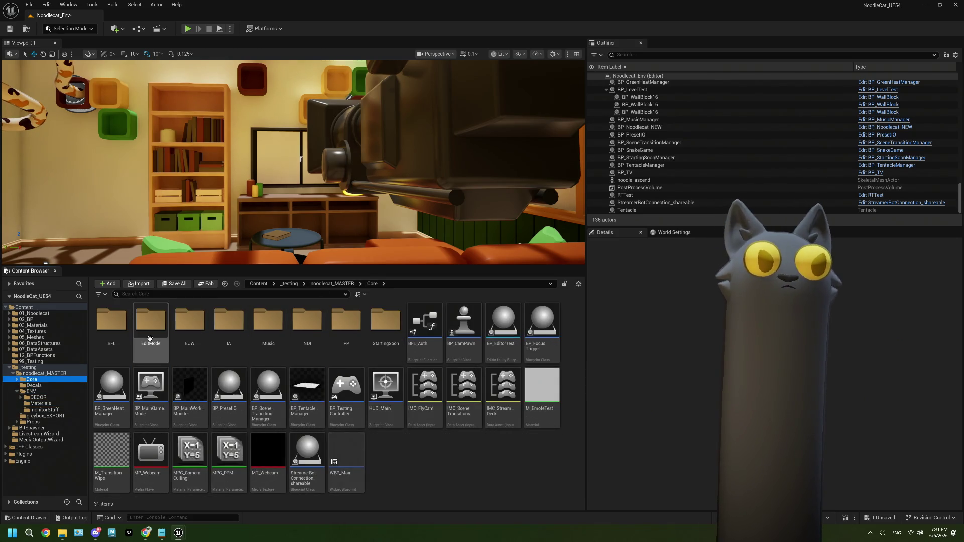
{"action": "double_click", "coordinate": [151, 322]}
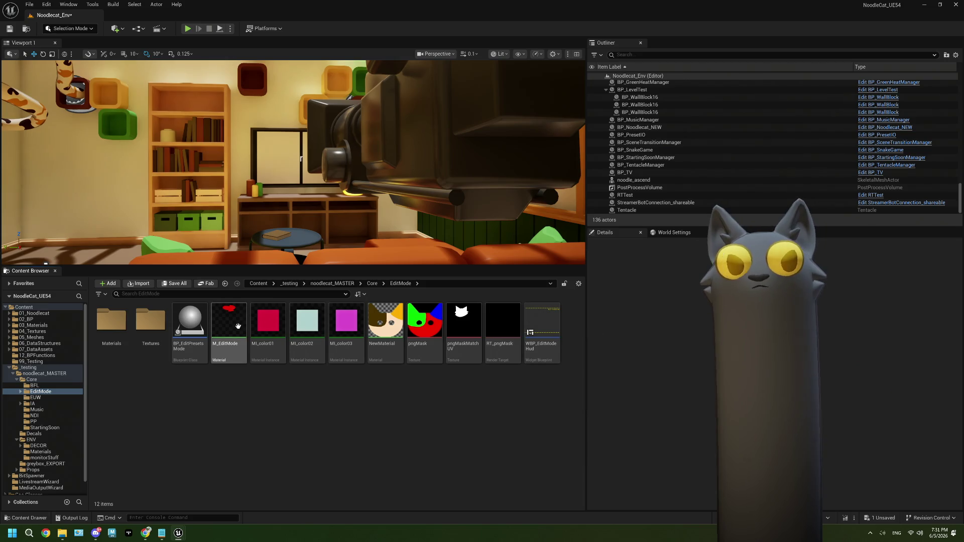
{"action": "double_click", "coordinate": [190, 322]}
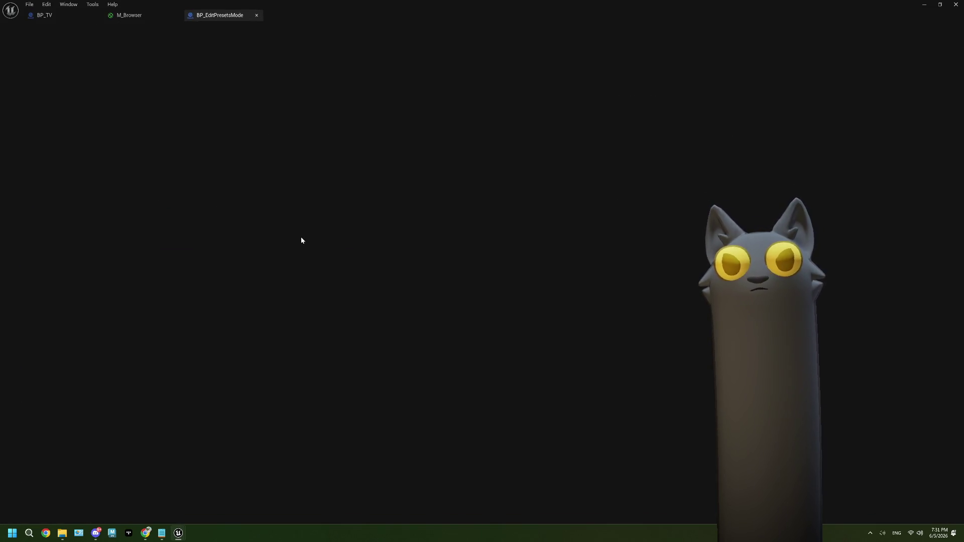
Inspect its Get Render Target and Delay nodes, then return to BP_TV.
{"action": "scroll", "coordinate": [291, 231], "scroll_direction": "down", "scroll_amount": 5}
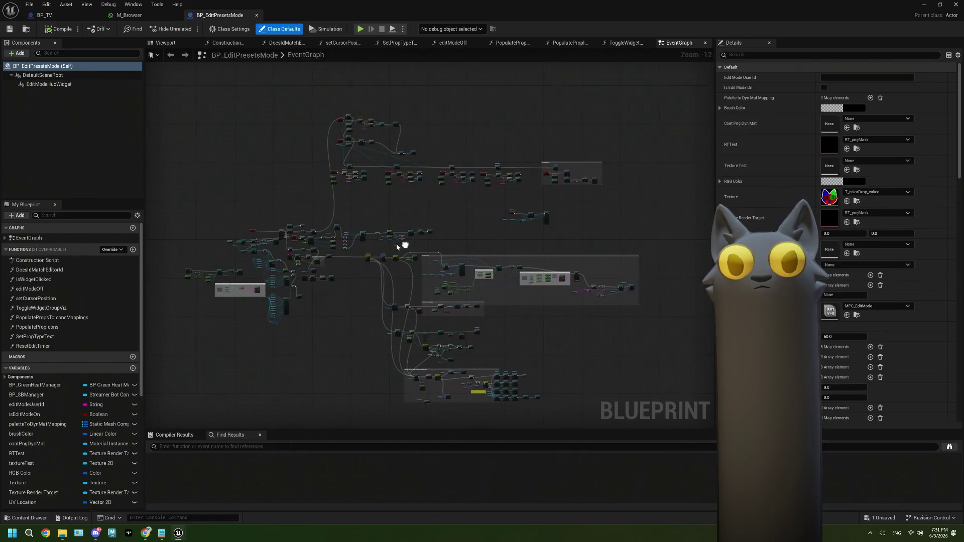
{"action": "scroll", "coordinate": [331, 277], "scroll_direction": "up", "scroll_amount": 10}
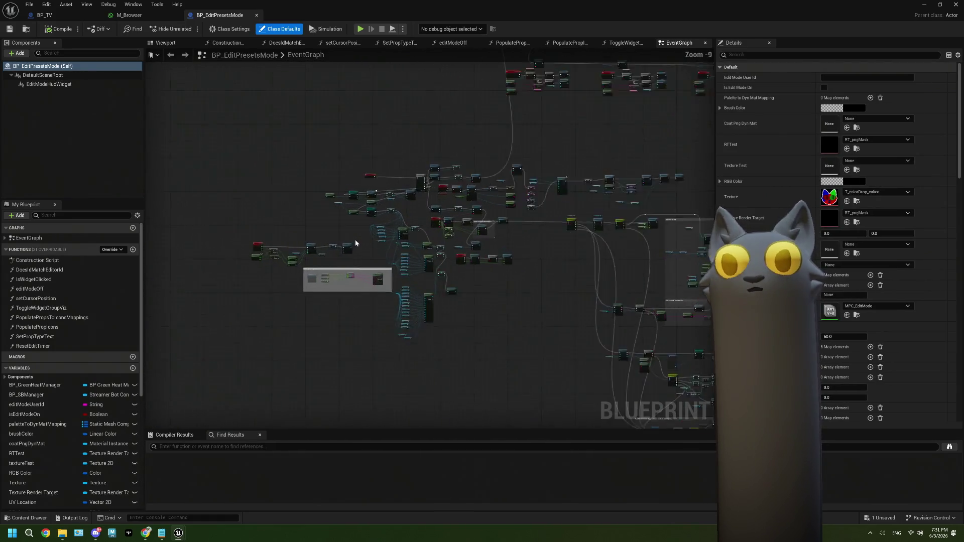
{"action": "scroll", "coordinate": [347, 260], "scroll_direction": "up", "scroll_amount": 2}
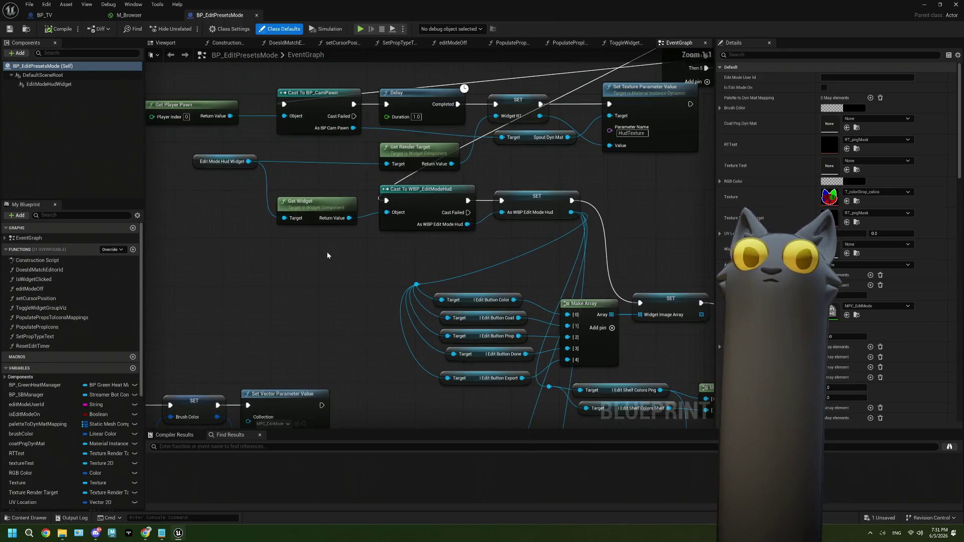
{"action": "left_click", "coordinate": [421, 144]}
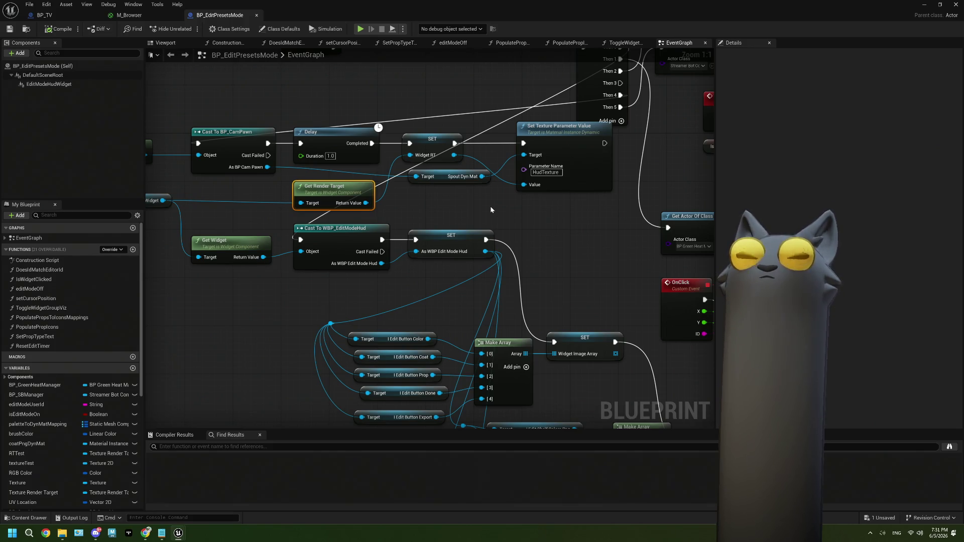
{"action": "left_click_drag", "start_coordinate": [344, 142], "coordinate": [390, 160]}
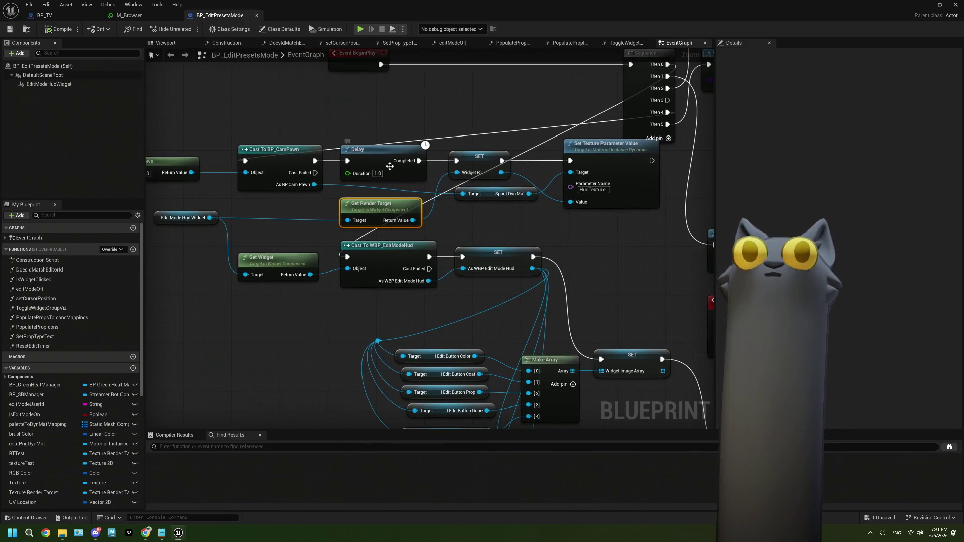
{"action": "left_click", "coordinate": [391, 160]}
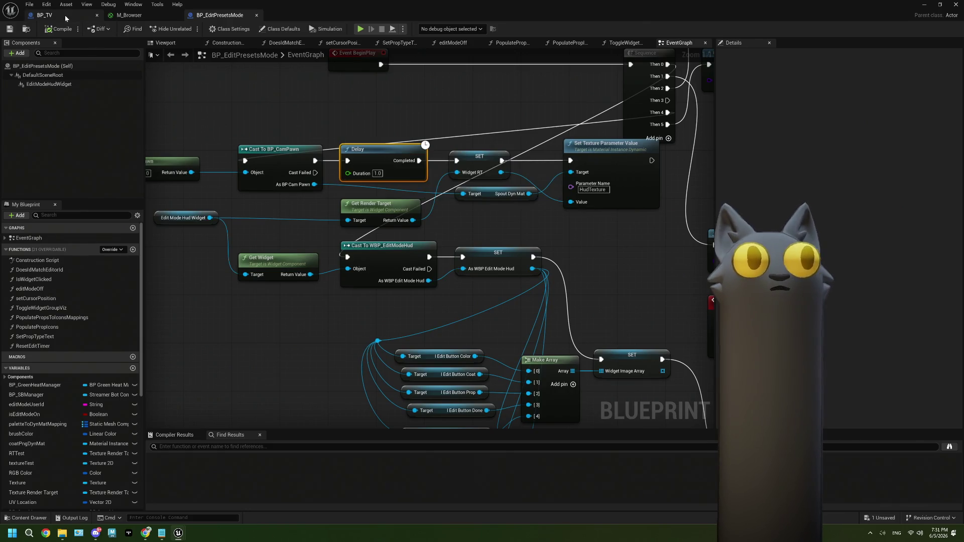
{"action": "left_click", "coordinate": [45, 15]}
Chain the upper Load URL's execution into the lower Load URL and break the old Set Texture link.
{"action": "scroll", "coordinate": [373, 288], "scroll_direction": "down", "scroll_amount": 1}
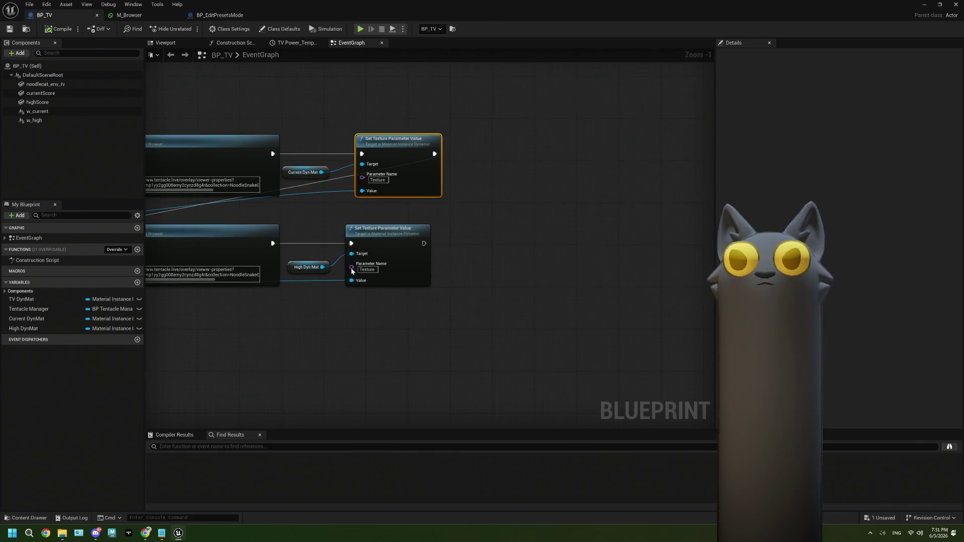
{"action": "mouse_move", "coordinate": [391, 153]}
{"action": "left_mouse_down"}
{"action": "mouse_move", "coordinate": [580, 149]}
{"action": "mouse_move", "coordinate": [390, 154]}
{"action": "mouse_move", "coordinate": [549, 111]}
{"action": "left_mouse_up"}
{"action": "left_click_drag", "start_coordinate": [380, 108], "coordinate": [226, 201]}
{"action": "left_click_drag", "start_coordinate": [380, 197], "coordinate": [459, 198]}
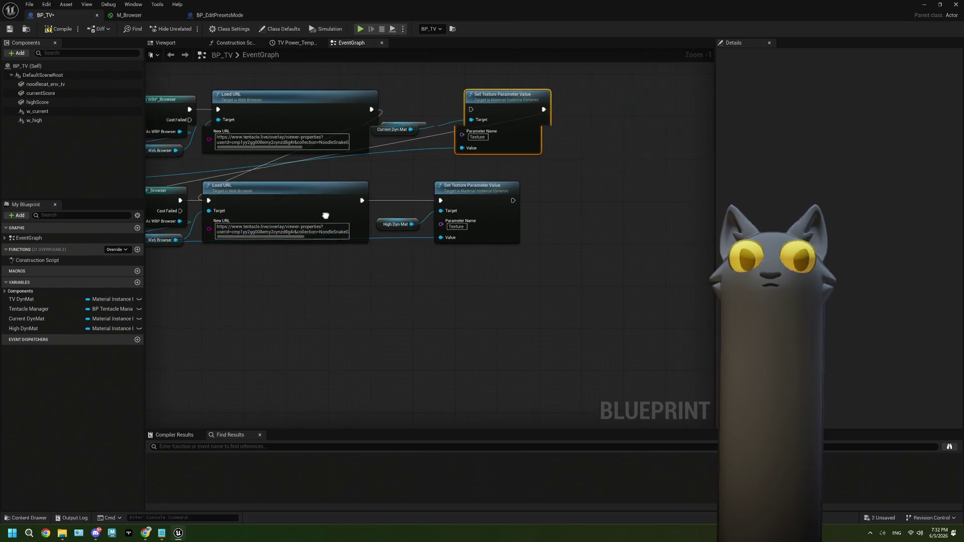
{"action": "right_click", "coordinate": [471, 125]}
{"action": "left_click", "coordinate": [597, 158]}
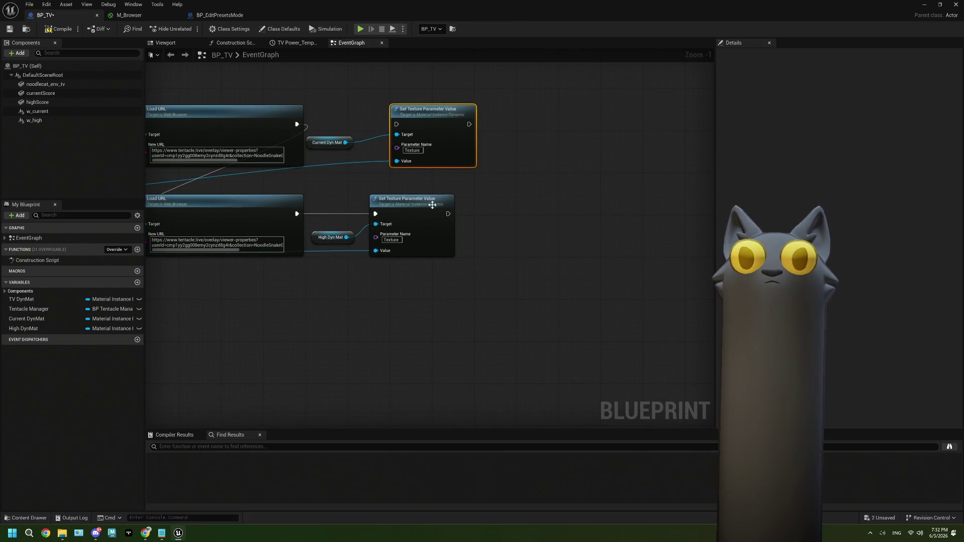
{"action": "mouse_move", "coordinate": [442, 117]}
{"action": "left_mouse_down"}
{"action": "mouse_move", "coordinate": [522, 158]}
{"action": "mouse_move", "coordinate": [555, 211]}
{"action": "left_mouse_up"}
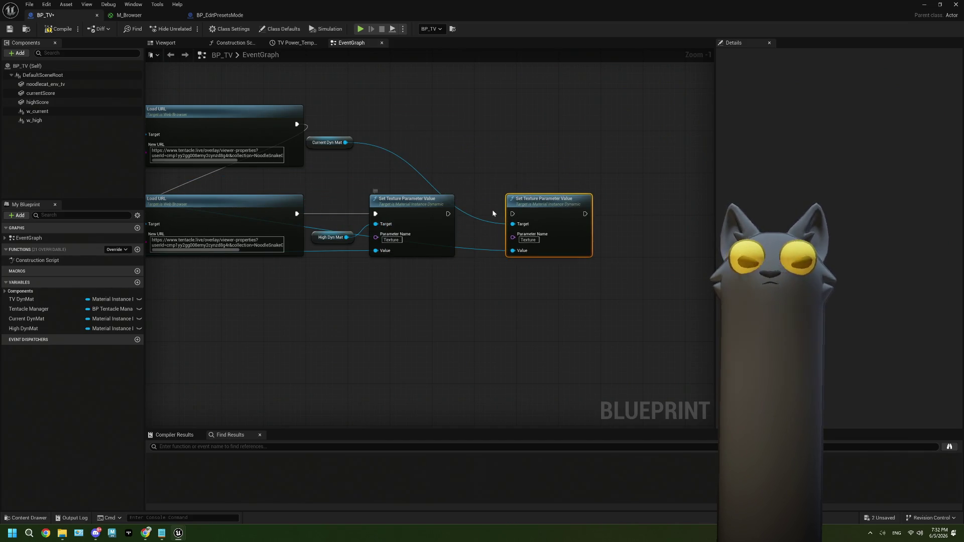
{"action": "key", "text": "ctrl+z"}
Add a 1.0-second Delay that runs after the chained Load URL calls.
{"action": "mouse_move", "coordinate": [369, 117]}
{"action": "left_mouse_down"}
{"action": "mouse_move", "coordinate": [398, 194]}
{"action": "mouse_move", "coordinate": [327, 251]}
{"action": "left_mouse_up"}
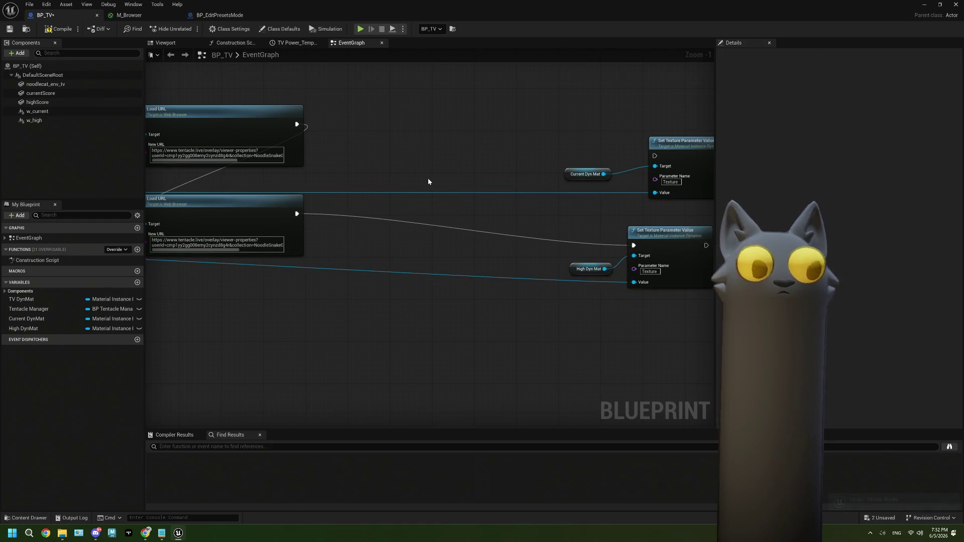
{"action": "key", "text": "ctrl+v"}
{"action": "scroll", "coordinate": [398, 169], "scroll_direction": "down", "scroll_amount": 4}
{"action": "mouse_move", "coordinate": [397, 170]}
{"action": "left_mouse_down"}
{"action": "mouse_move", "coordinate": [403, 215]}
{"action": "mouse_move", "coordinate": [444, 286]}
{"action": "mouse_move", "coordinate": [396, 208]}
{"action": "left_mouse_up"}
{"action": "scroll", "coordinate": [402, 216], "scroll_direction": "up", "scroll_amount": 5}
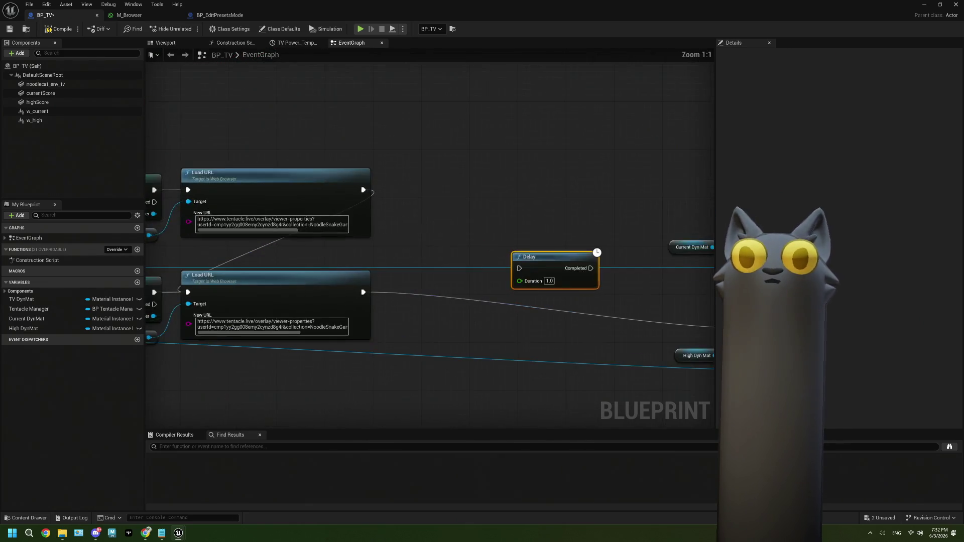
{"action": "left_click_drag", "start_coordinate": [258, 279], "coordinate": [415, 254]}
Connect the Delay's Completed to both Set Texture Parameter Value nodes and compile.
{"action": "mouse_move", "coordinate": [486, 254]}
{"action": "left_mouse_down"}
{"action": "mouse_move", "coordinate": [398, 241]}
{"action": "mouse_move", "coordinate": [585, 209]}
{"action": "mouse_move", "coordinate": [580, 199]}
{"action": "left_mouse_up"}
{"action": "left_click_drag", "start_coordinate": [662, 198], "coordinate": [616, 245]}
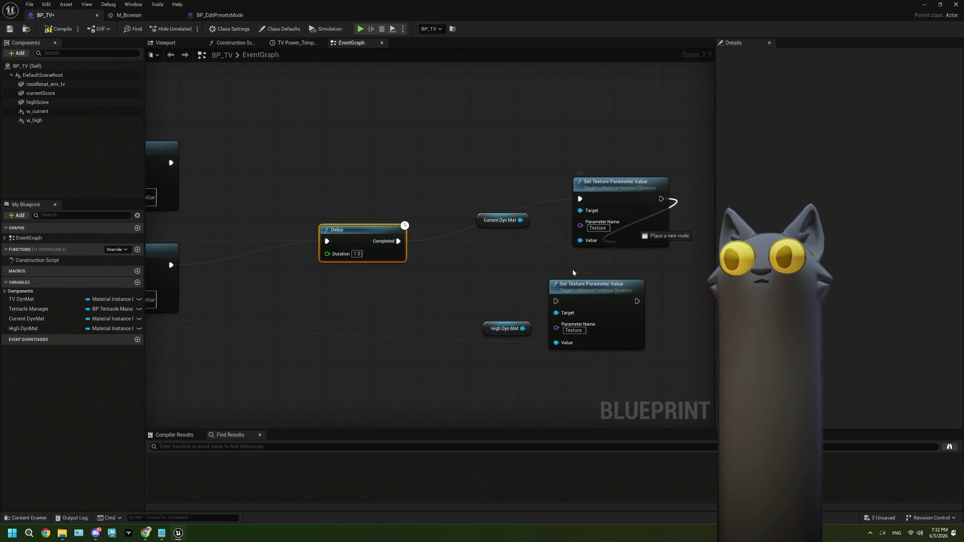
{"action": "left_click_drag", "start_coordinate": [547, 304], "coordinate": [556, 301]}
{"action": "left_click", "coordinate": [59, 29]}
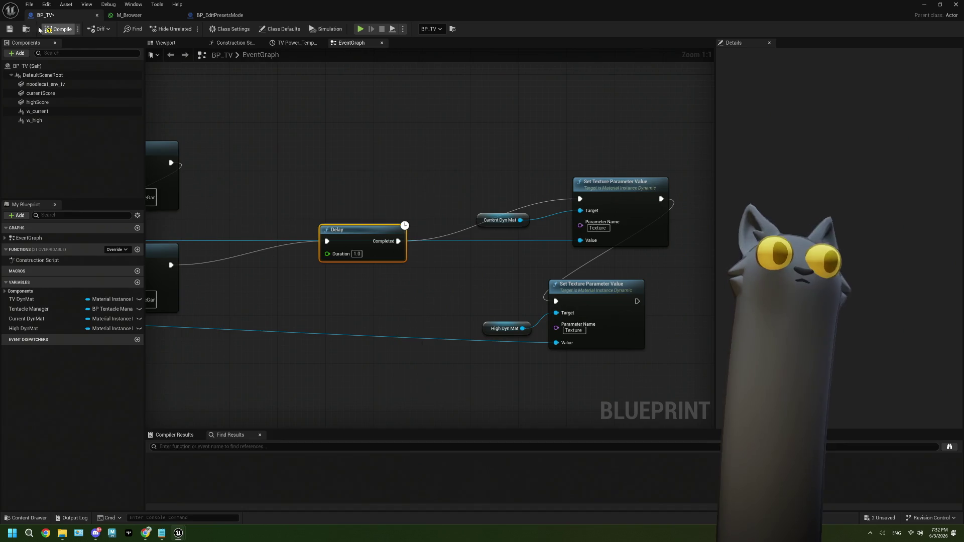
Rewire the Load URL execution into the second Cast node, recompile, and start a play test.
{"action": "scroll", "coordinate": [391, 245], "scroll_direction": "down", "scroll_amount": 1}
{"action": "mouse_move", "coordinate": [391, 245]}
{"action": "left_mouse_down"}
{"action": "mouse_move", "coordinate": [517, 276]}
{"action": "mouse_move", "coordinate": [595, 261]}
{"action": "left_mouse_up"}
{"action": "left_click_drag", "start_coordinate": [377, 277], "coordinate": [483, 257]}
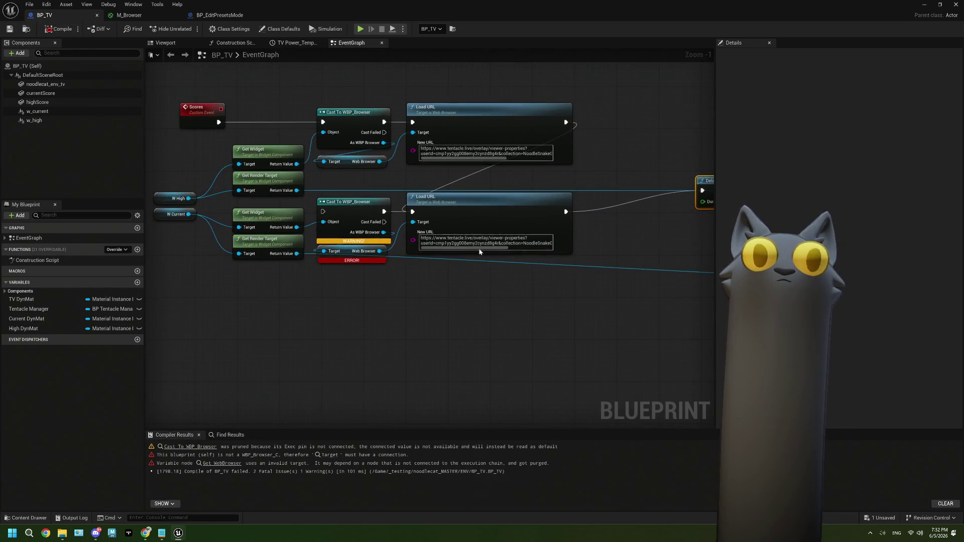
{"action": "right_click", "coordinate": [564, 125]}
{"action": "left_click", "coordinate": [594, 142]}
{"action": "mouse_move", "coordinate": [566, 122]}
{"action": "left_mouse_down"}
{"action": "mouse_move", "coordinate": [375, 207]}
{"action": "mouse_move", "coordinate": [324, 212]}
{"action": "left_mouse_up"}
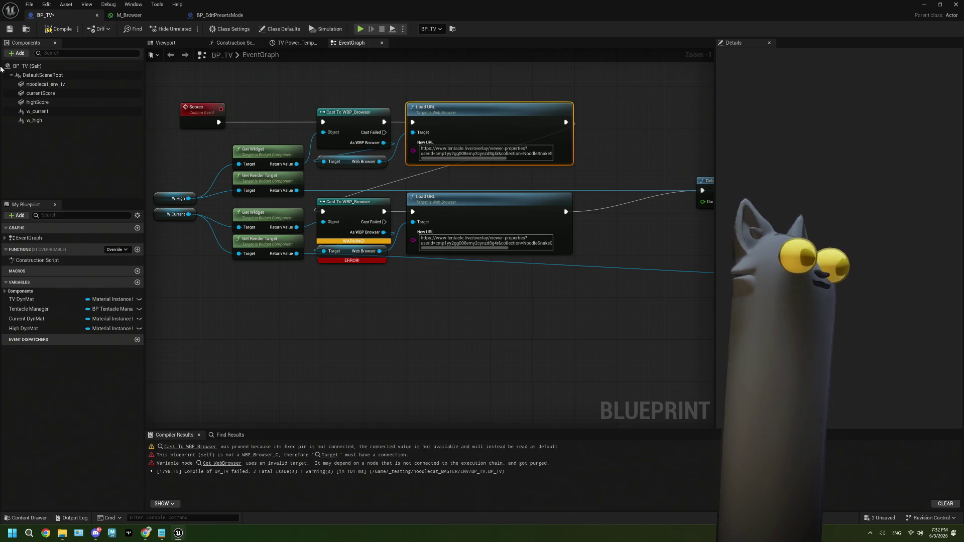
{"action": "left_click", "coordinate": [59, 29]}
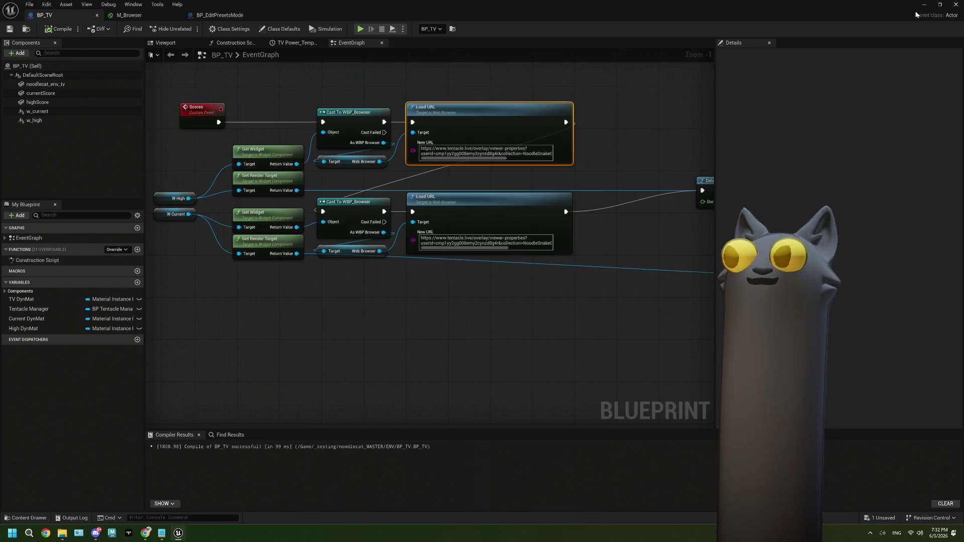
{"action": "left_click", "coordinate": [925, 5]}
{"action": "left_click", "coordinate": [187, 28]}
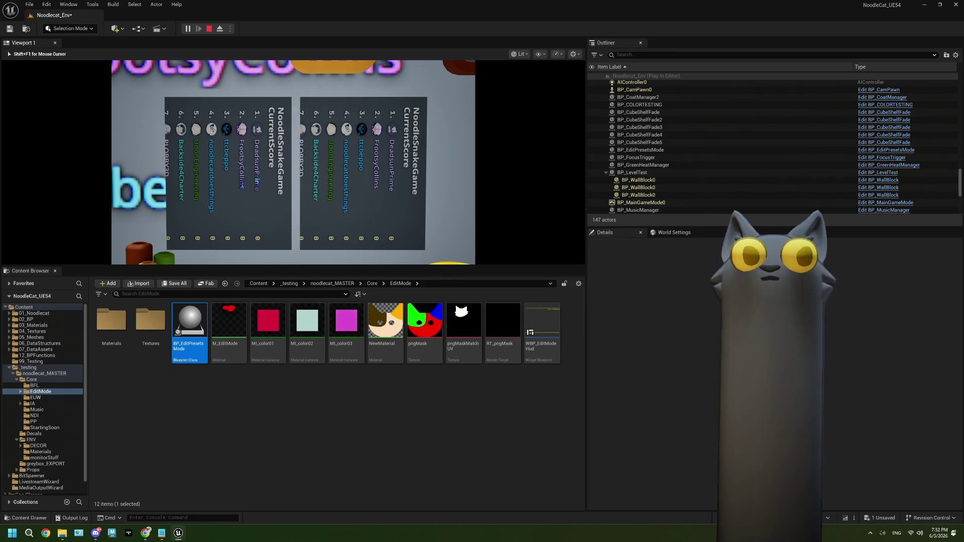
Stop the play test, close the Message Log, and reopen BP_TV from the Outliner.
{"action": "key", "text": "Escape"}
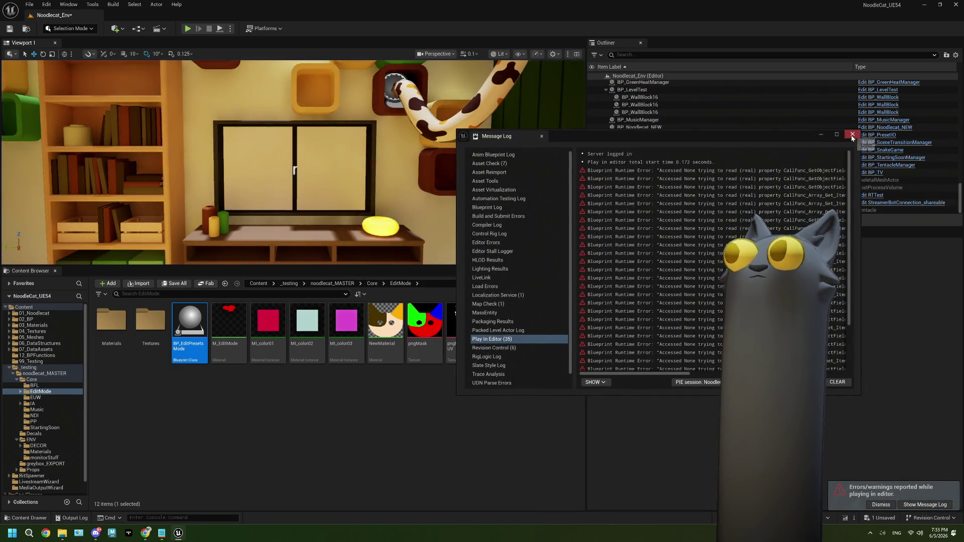
{"action": "left_click", "coordinate": [850, 135]}
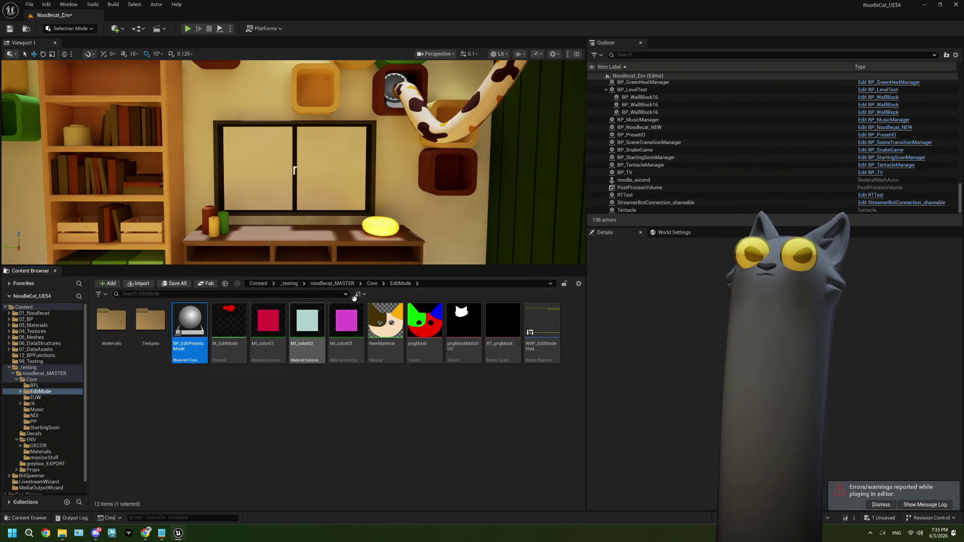
{"action": "left_click", "coordinate": [864, 174]}
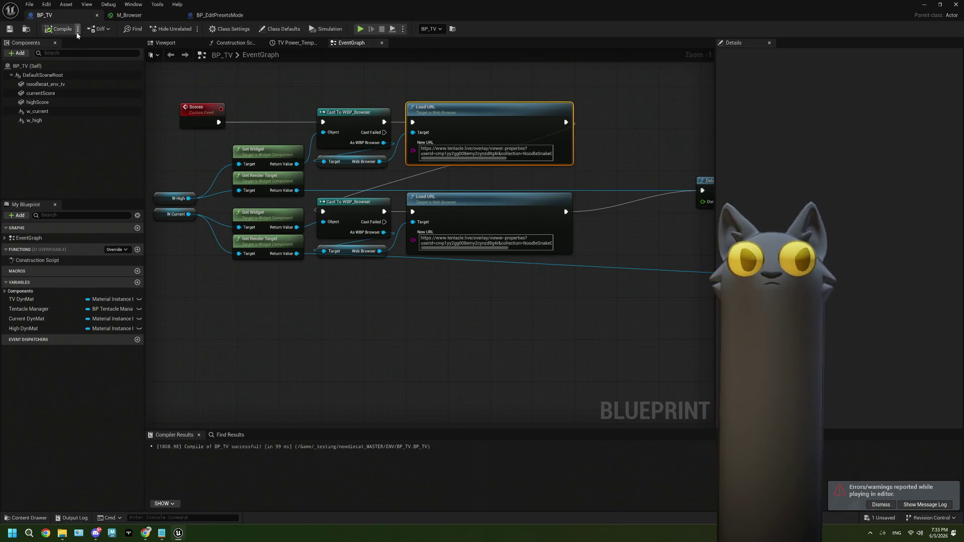
Delete M_Browser's If node and constants, wire Texture alpha to Opacity Mask, and save.
{"action": "left_click", "coordinate": [129, 15]}
{"action": "left_click_drag", "start_coordinate": [528, 355], "coordinate": [265, 252]}
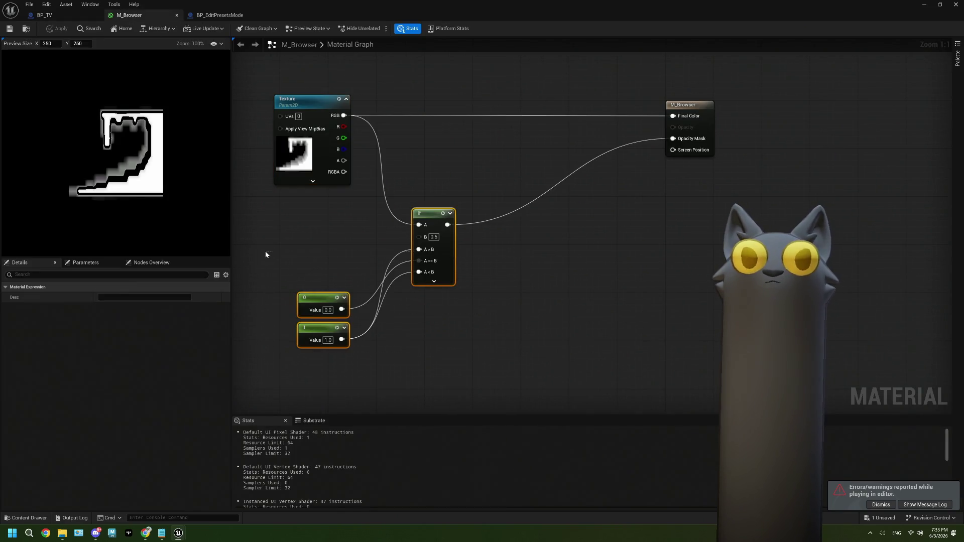
{"action": "key", "text": "Delete"}
{"action": "mouse_move", "coordinate": [344, 160]}
{"action": "left_mouse_down"}
{"action": "mouse_move", "coordinate": [662, 161]}
{"action": "mouse_move", "coordinate": [686, 144]}
{"action": "left_mouse_up"}
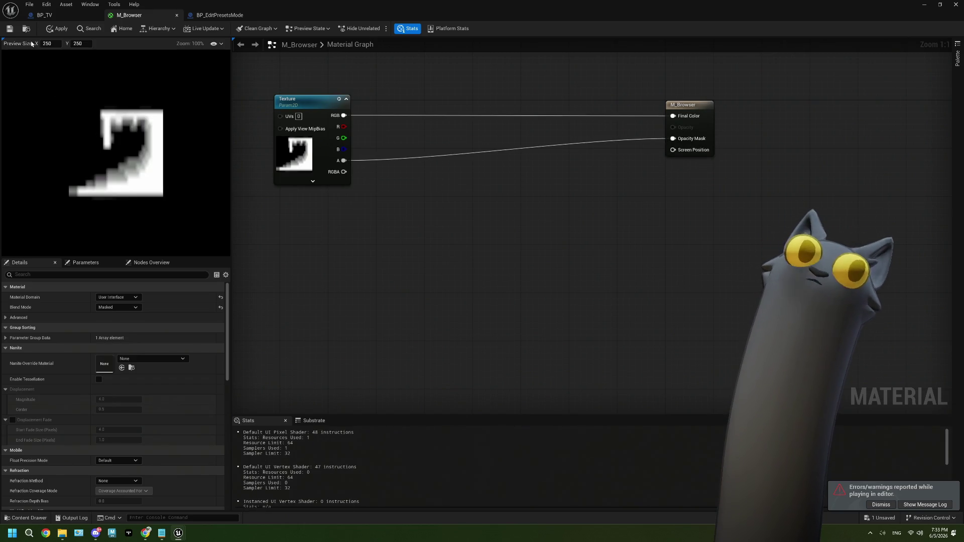
{"action": "key", "text": "ctrl+s"}
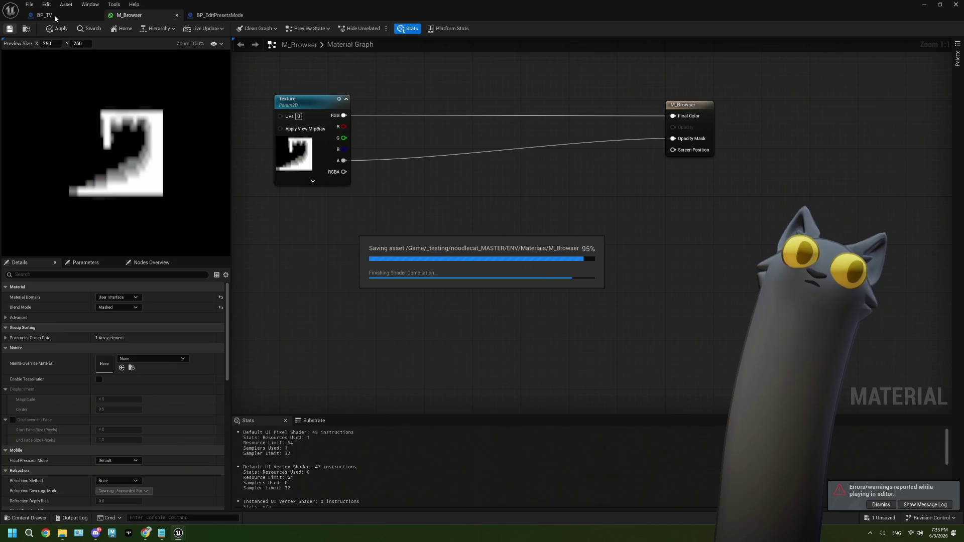
Select the right highScore screen in BP_TV's Viewport.
{"action": "left_click", "coordinate": [55, 18]}
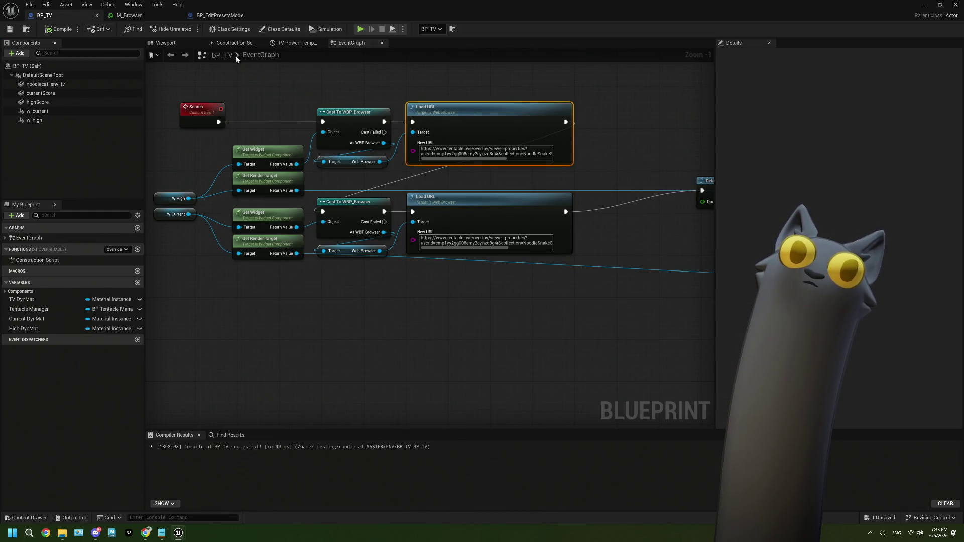
{"action": "left_click", "coordinate": [165, 43]}
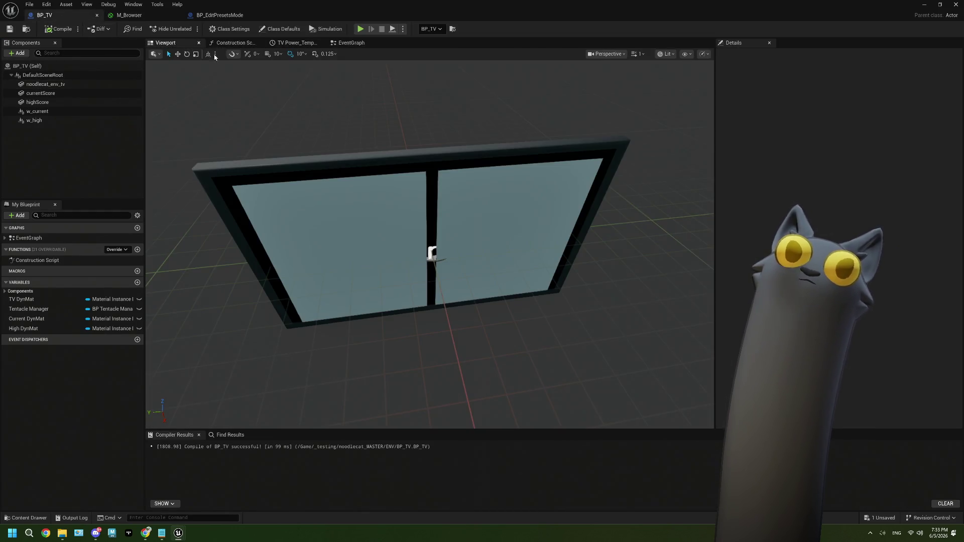
{"action": "left_click", "coordinate": [502, 236]}
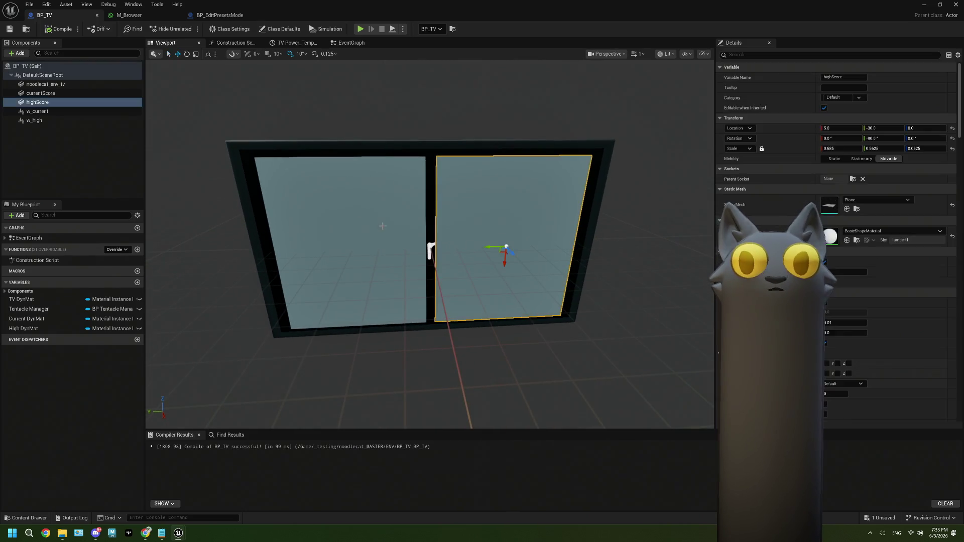
Rotate the currentScore and highScore screen planes 90 degrees in yaw.
{"action": "left_click", "coordinate": [383, 226]}
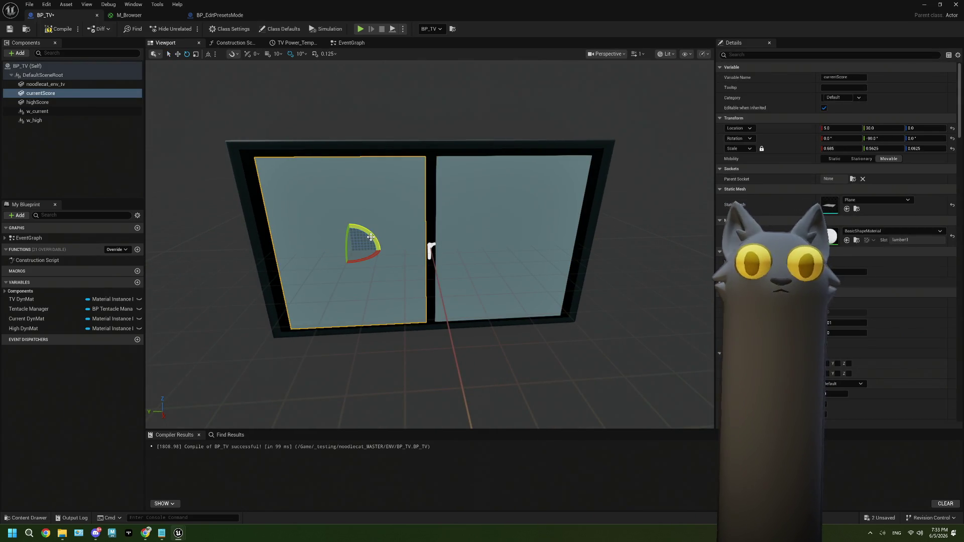
{"action": "mouse_move", "coordinate": [370, 237]}
{"action": "left_mouse_down"}
{"action": "mouse_move", "coordinate": [362, 276]}
{"action": "mouse_move", "coordinate": [390, 258]}
{"action": "mouse_move", "coordinate": [381, 251]}
{"action": "left_mouse_up"}
{"action": "left_click", "coordinate": [537, 230]}
{"action": "mouse_move", "coordinate": [495, 227]}
{"action": "left_mouse_down"}
{"action": "mouse_move", "coordinate": [517, 271]}
{"action": "mouse_move", "coordinate": [541, 248]}
{"action": "left_mouse_up"}
Scale the currentScore plane narrower and taller with the scale gizmo.
{"action": "left_click", "coordinate": [401, 194]}
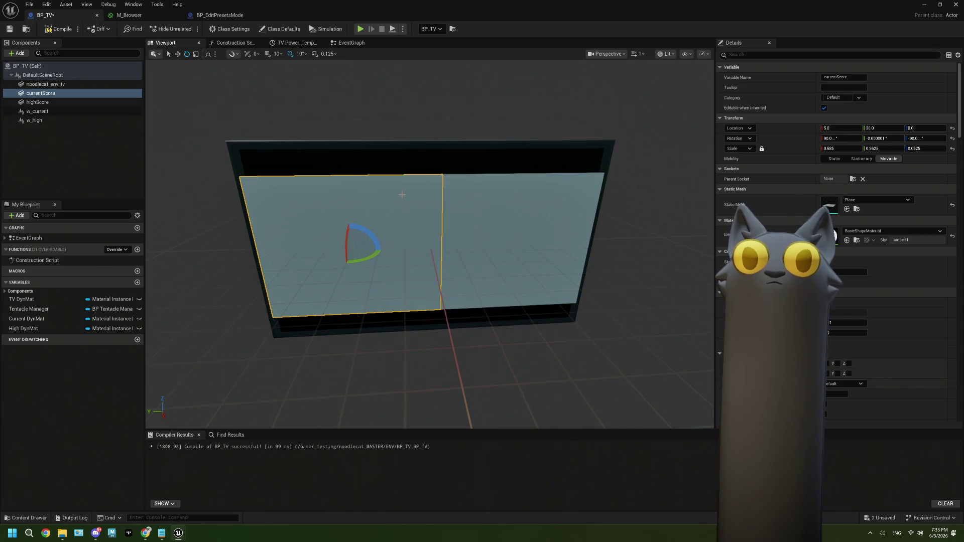
{"action": "key", "text": "r"}
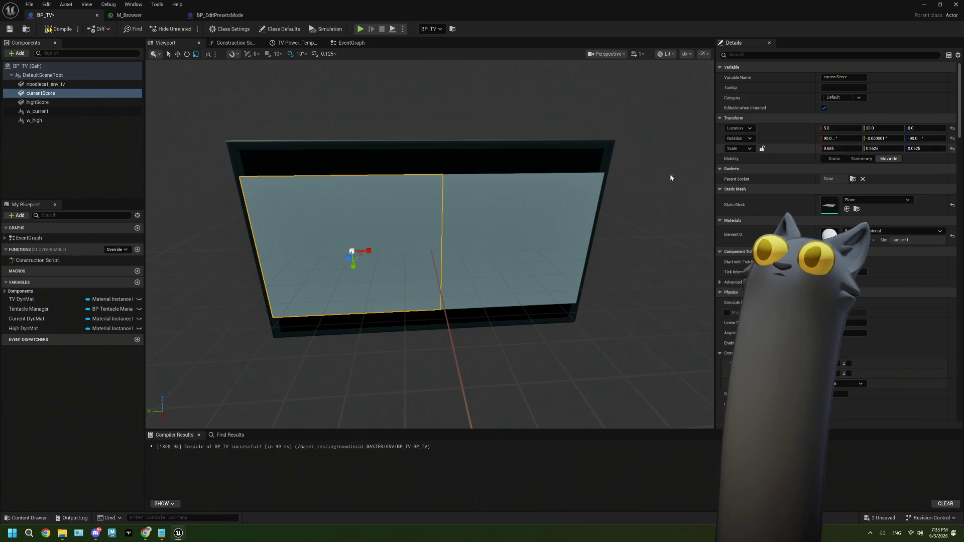
{"action": "scroll", "coordinate": [363, 253], "scroll_direction": "up", "scroll_amount": 1}
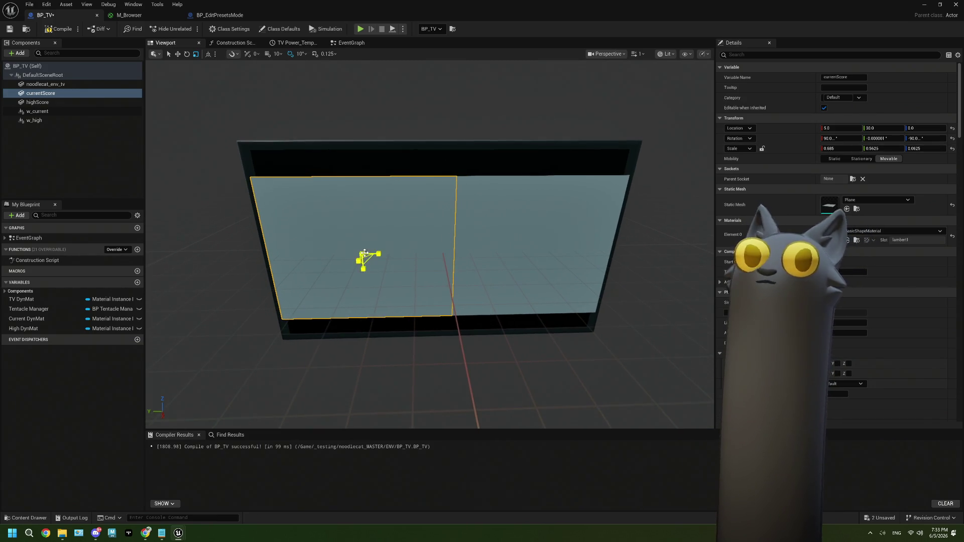
{"action": "left_click_drag", "start_coordinate": [377, 254], "coordinate": [351, 254]}
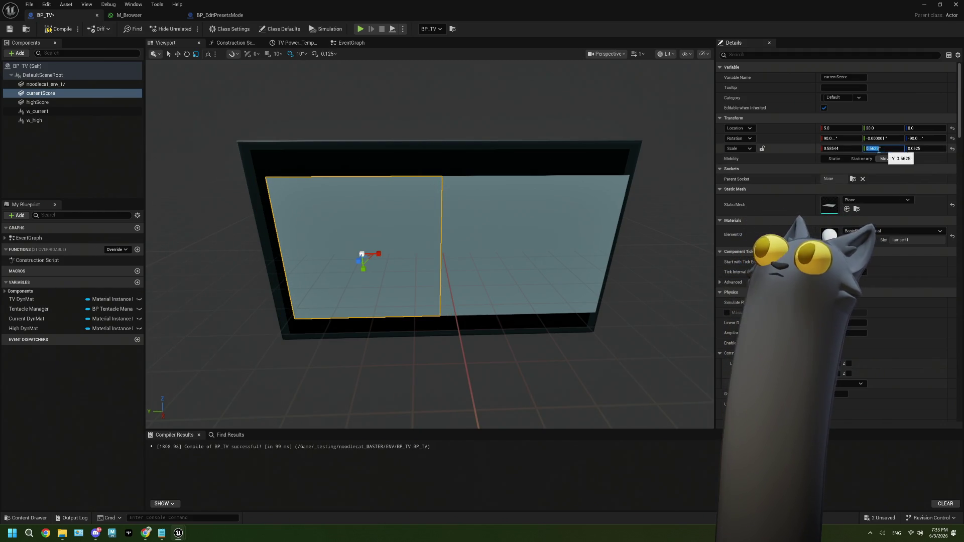
{"action": "left_click_drag", "start_coordinate": [373, 265], "coordinate": [368, 275]}
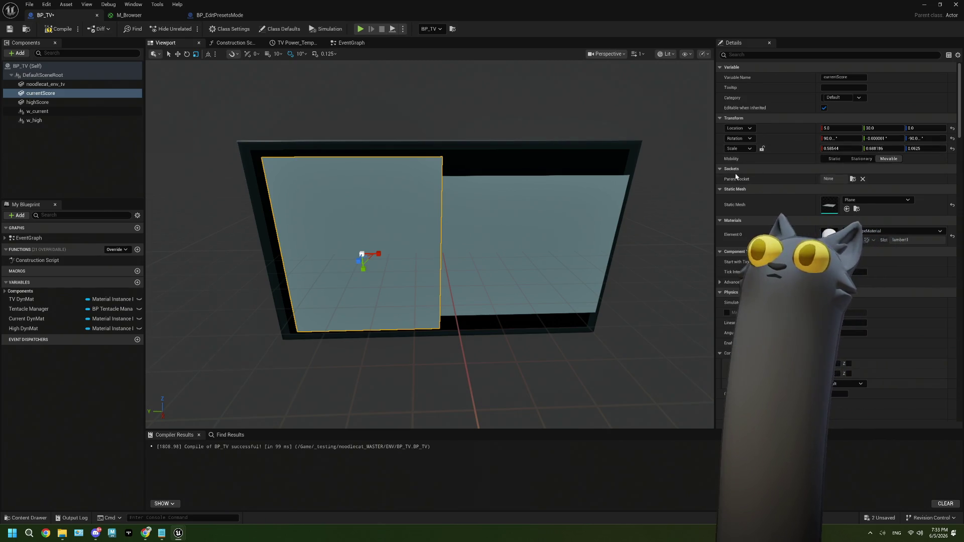
Copy currentScore's scale values and paste them onto the highScore plane.
{"action": "right_click", "coordinate": [811, 151]}
{"action": "left_click", "coordinate": [836, 164]}
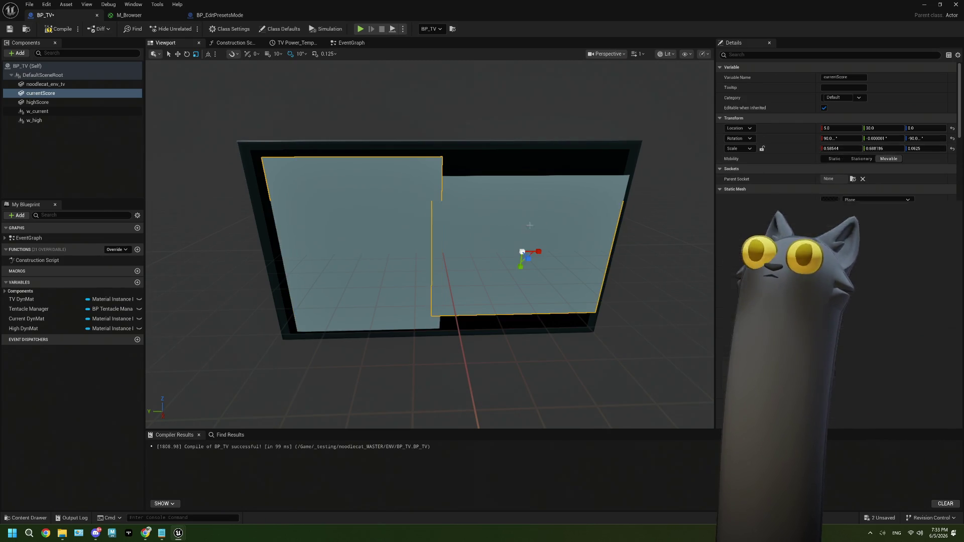
{"action": "left_click", "coordinate": [553, 226]}
{"action": "right_click", "coordinate": [783, 149]}
{"action": "left_click", "coordinate": [814, 173]}
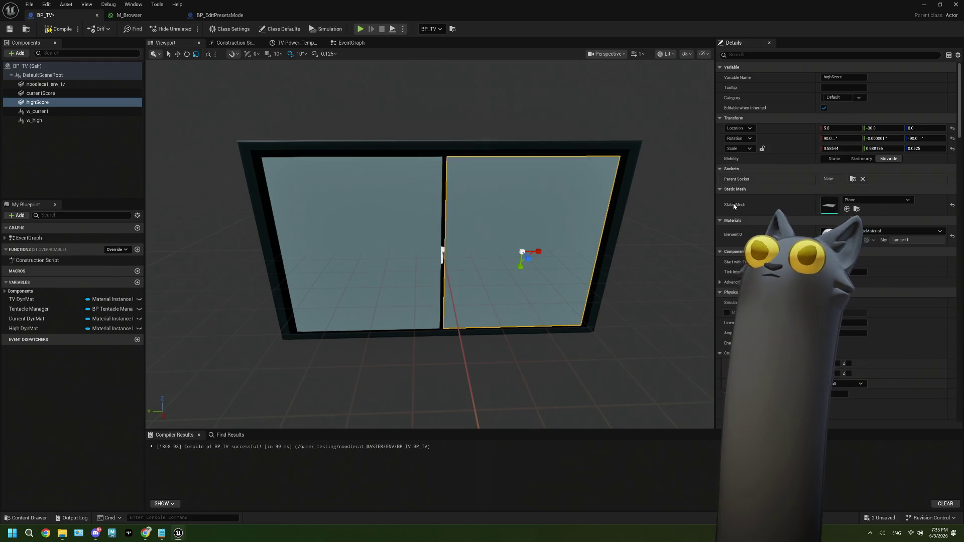
Recompile BP_TV and close its editor to return to the level.
{"action": "left_click", "coordinate": [9, 30]}
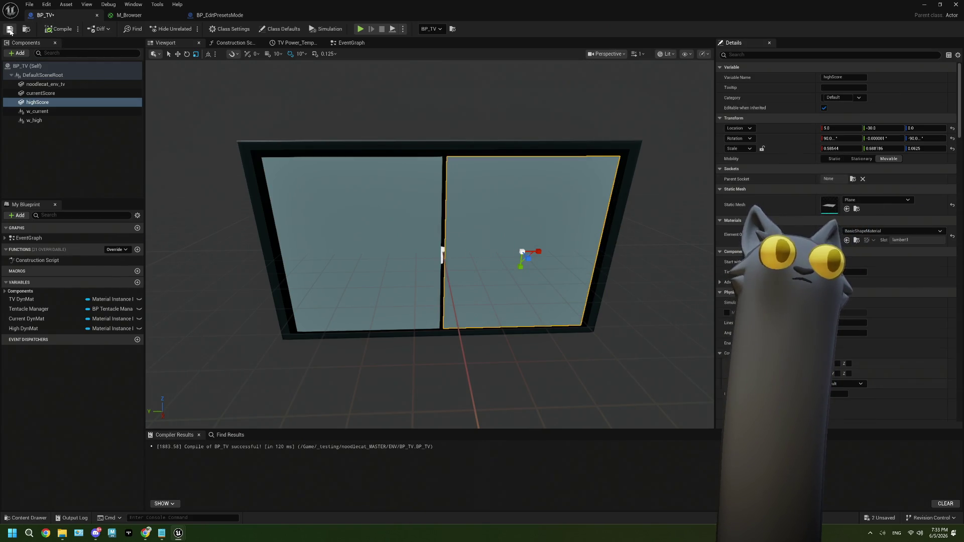
{"action": "left_click_drag", "start_coordinate": [350, 268], "coordinate": [301, 213]}
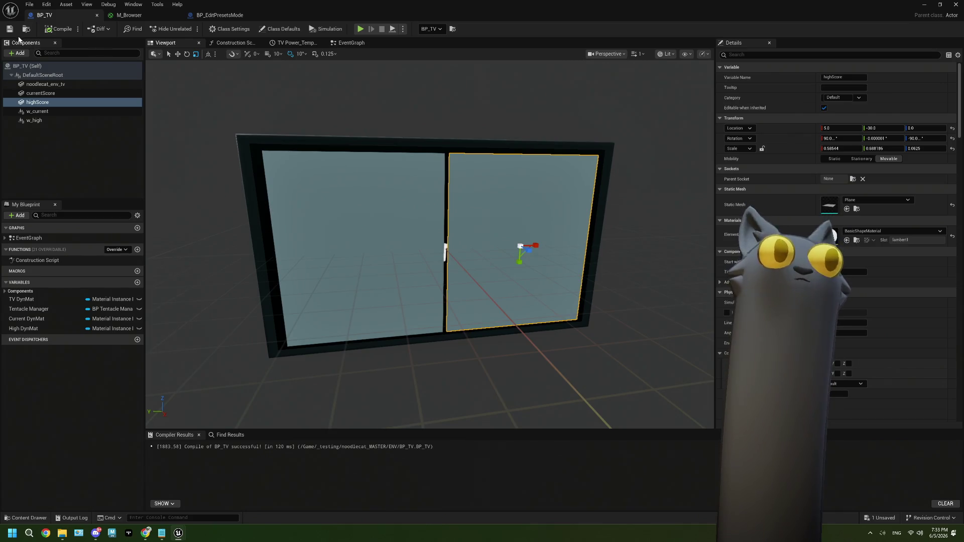
{"action": "left_click", "coordinate": [924, 4]}
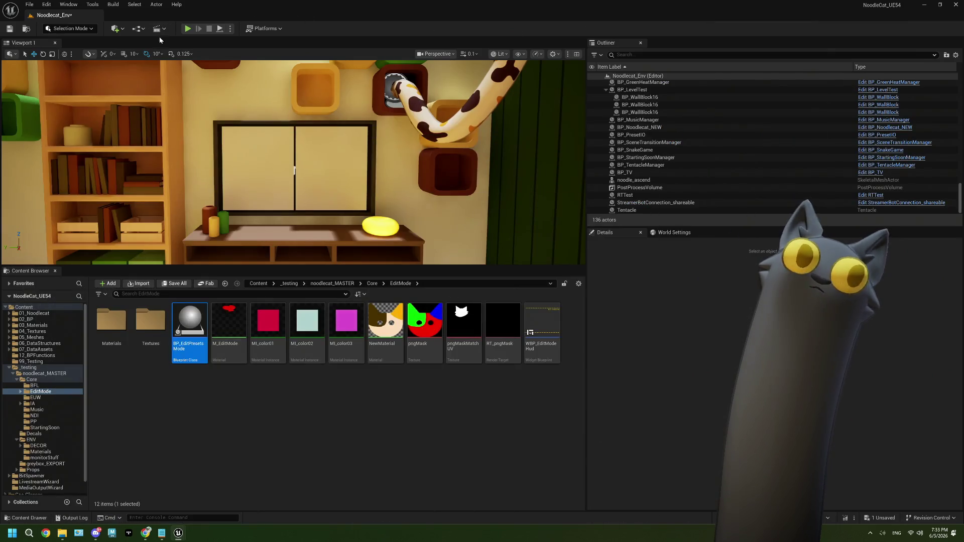
{"action": "key", "text": "alt+p"}
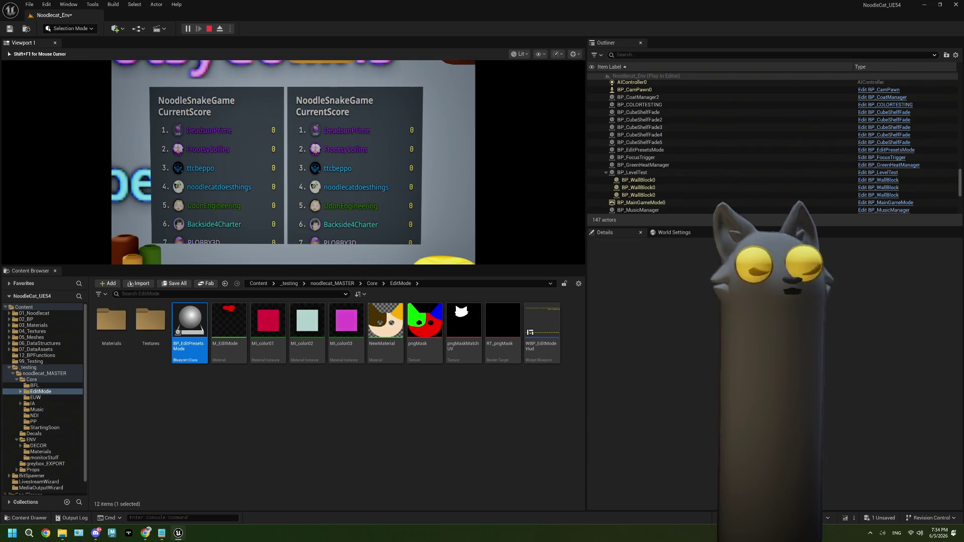
{"action": "key", "text": "Escape"}
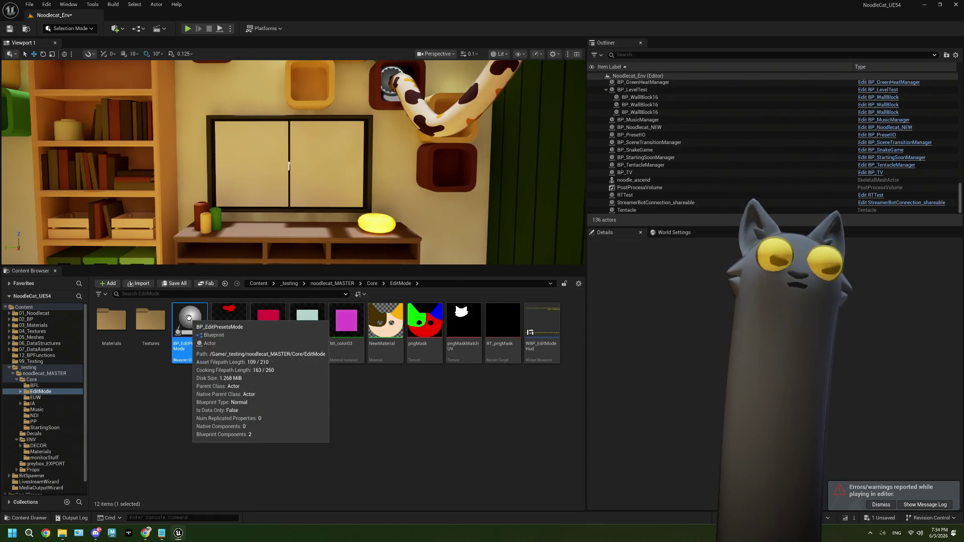
{"action": "double_click", "coordinate": [189, 317]}
Close the BP_EditPresetsMode blueprint and switch back to BP_TV.
{"action": "scroll", "coordinate": [518, 270], "scroll_direction": "down", "scroll_amount": 2}
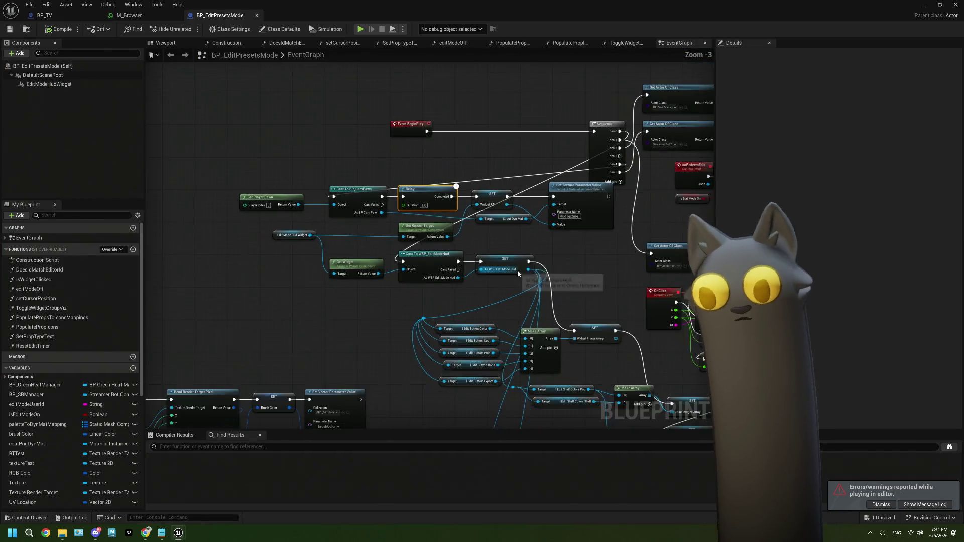
{"action": "mouse_move", "coordinate": [500, 310]}
{"action": "left_mouse_down"}
{"action": "mouse_move", "coordinate": [509, 168]}
{"action": "mouse_move", "coordinate": [493, 161]}
{"action": "left_mouse_up"}
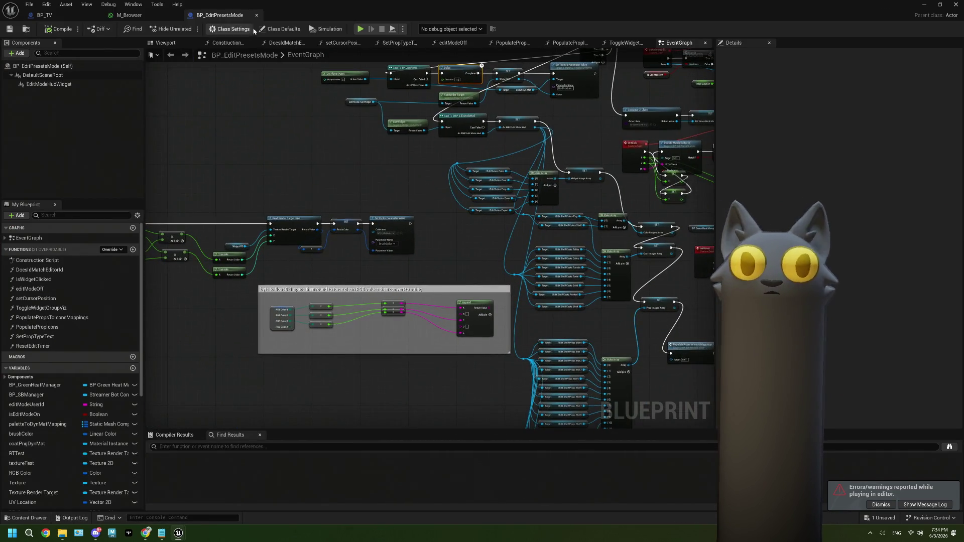
{"action": "left_click", "coordinate": [256, 15]}
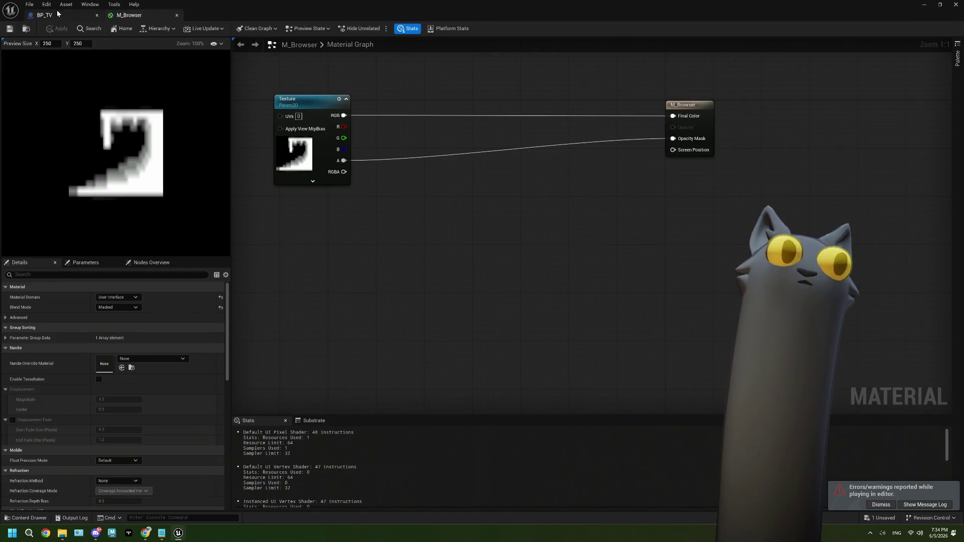
{"action": "left_click", "coordinate": [57, 16]}
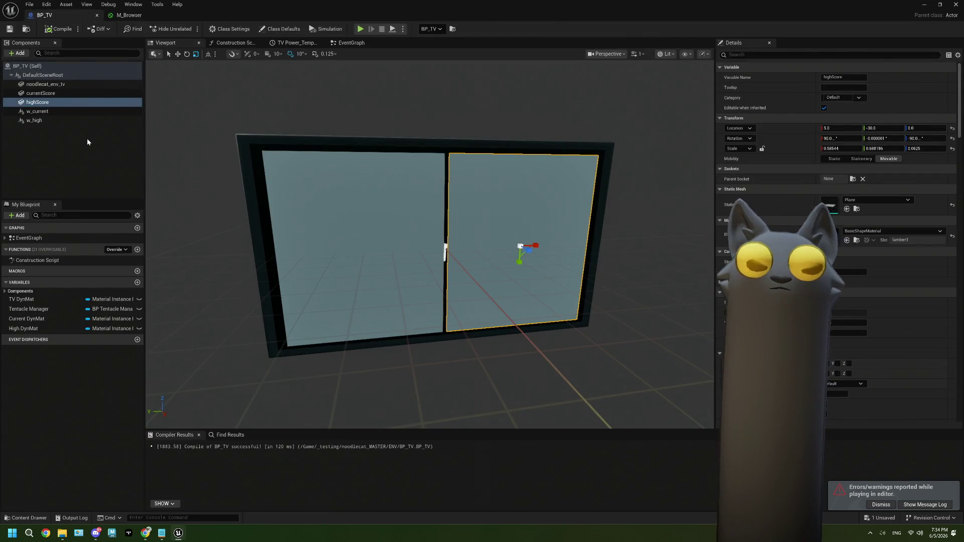
Set w_current's scale to 0.01, 0.1, 0.01 and lock the axes.
{"action": "left_click", "coordinate": [37, 120]}
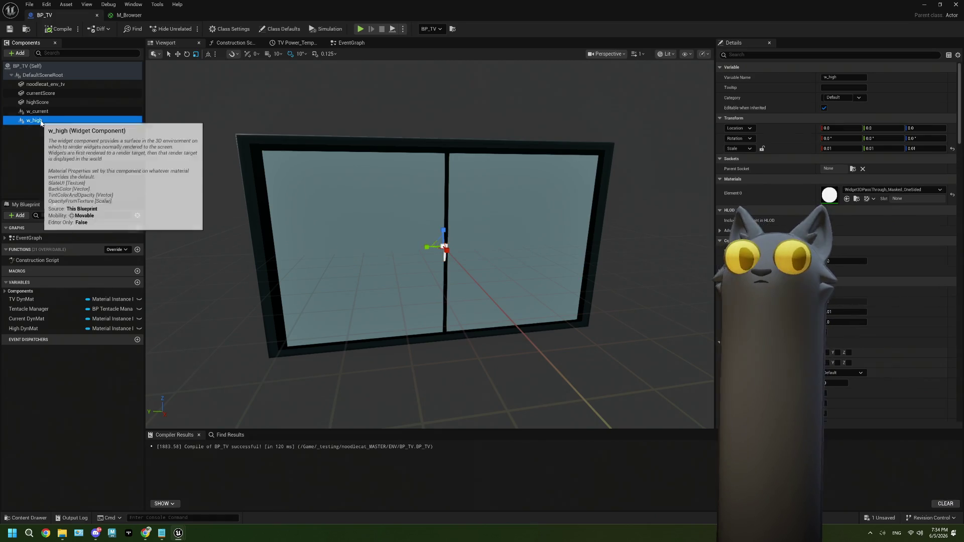
{"action": "left_click", "coordinate": [38, 111]}
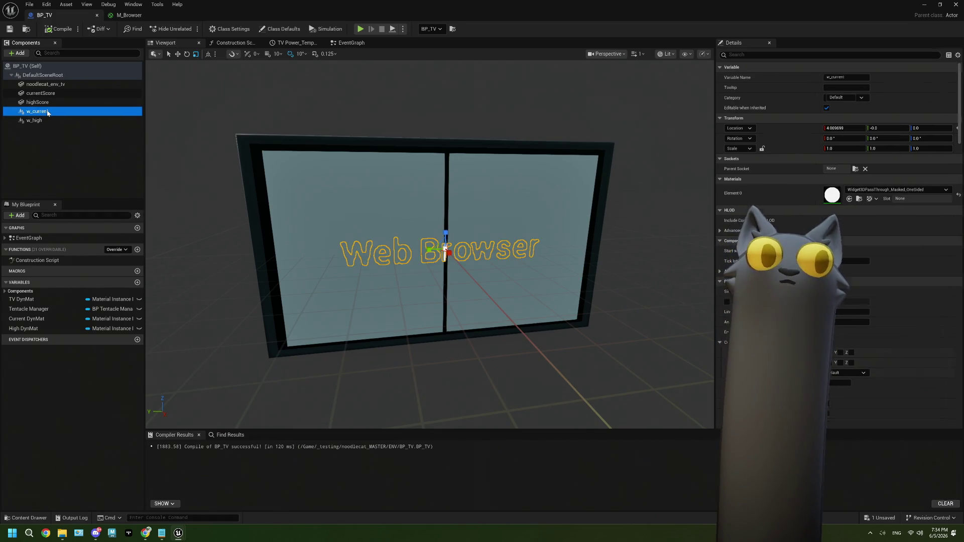
{"action": "left_click", "coordinate": [45, 121]}
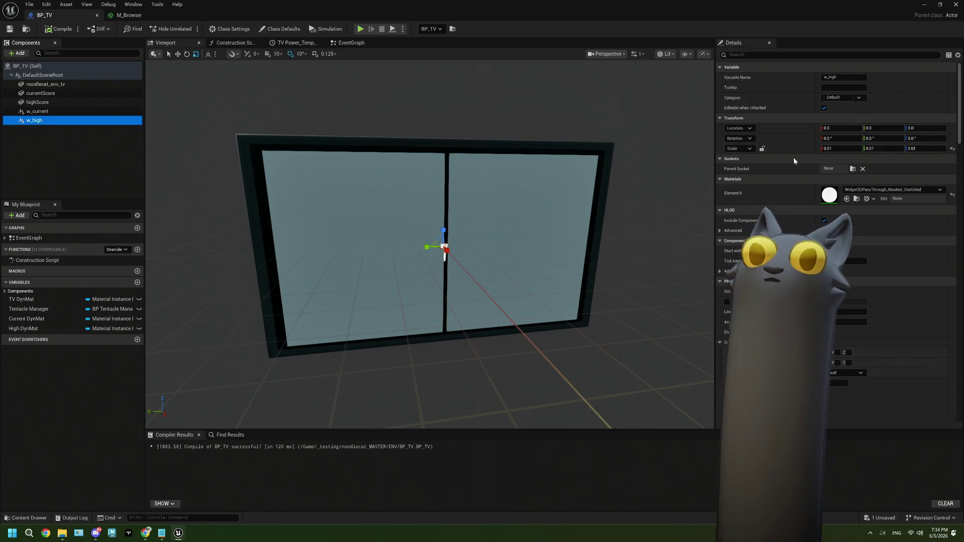
{"action": "key", "text": "Up"}
{"action": "left_click", "coordinate": [851, 149]}
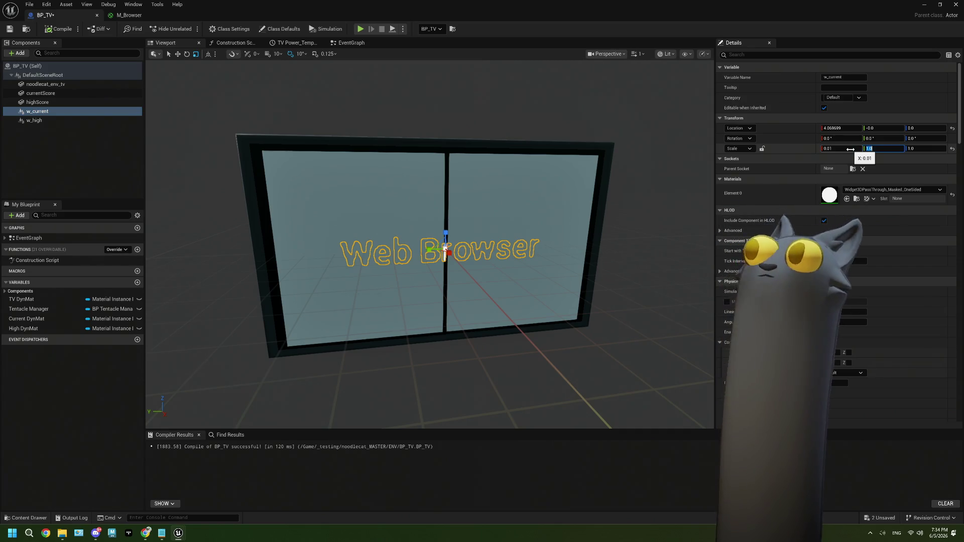
{"action": "key", "text": "Tab"}
{"action": "type", "text": "0.01"}
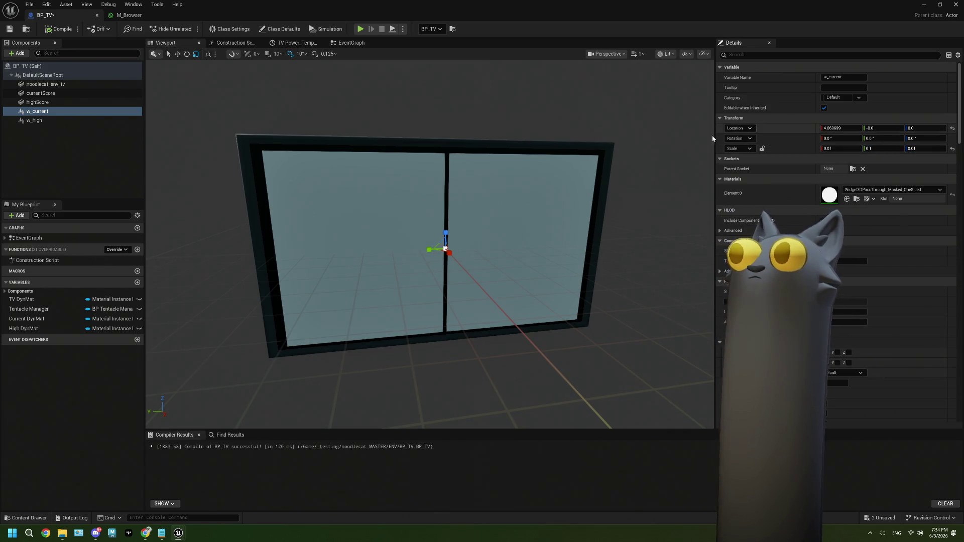
{"action": "left_click", "coordinate": [762, 148]}
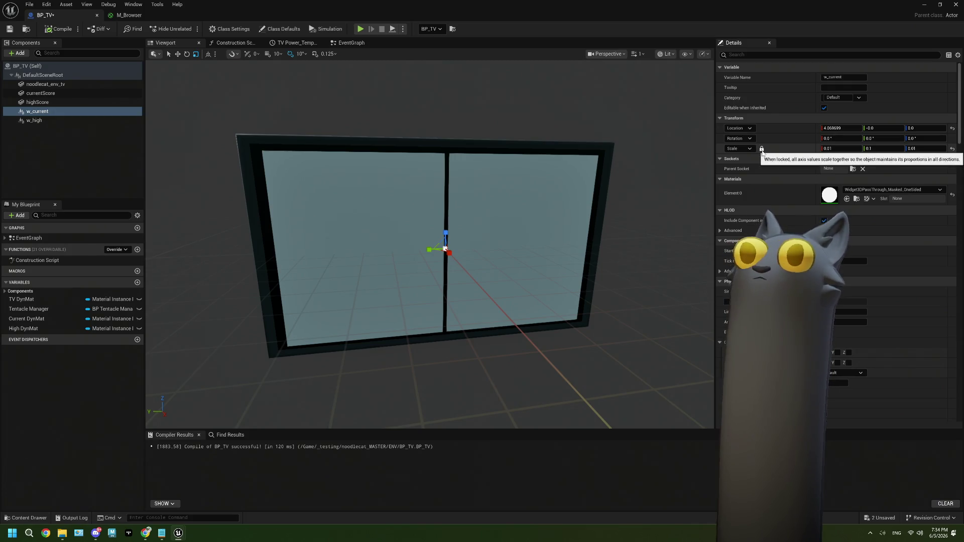
Unlock w_high's scale and set it to 1.0 on all three axes.
{"action": "left_click", "coordinate": [38, 121]}
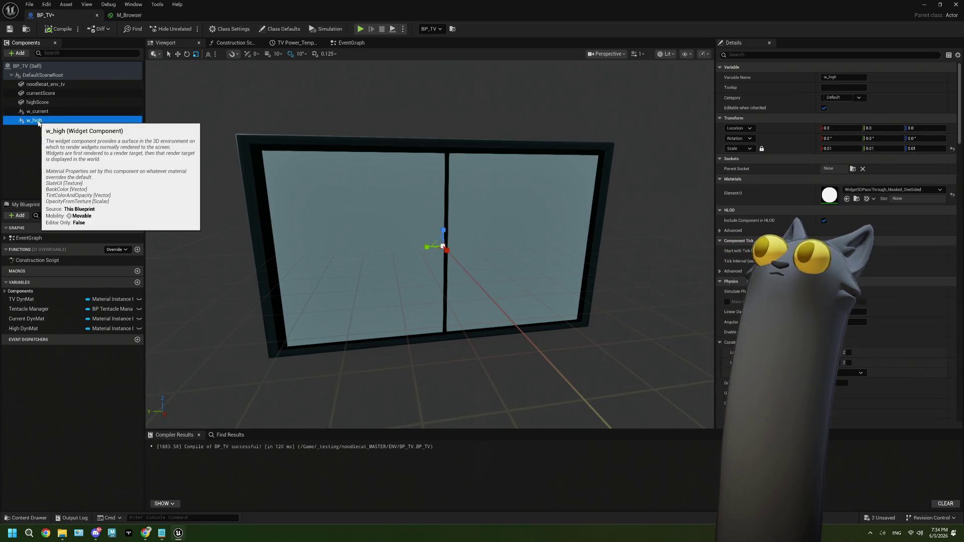
{"action": "left_click", "coordinate": [762, 148]}
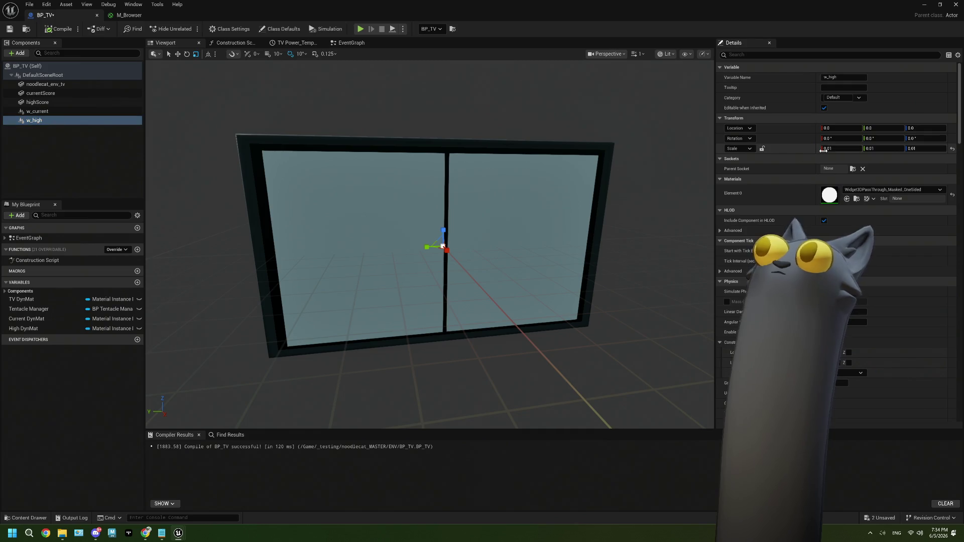
{"action": "type", "text": "1"}
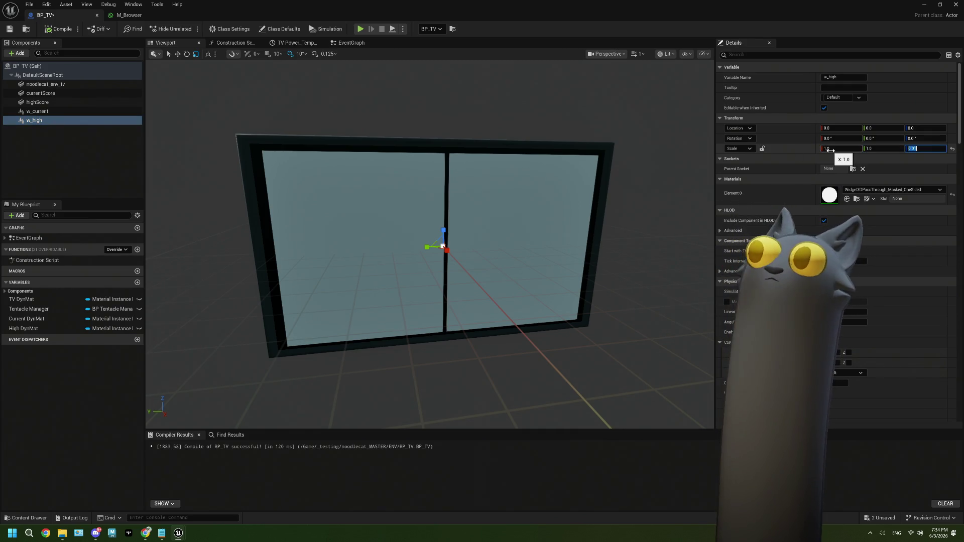
{"action": "key", "text": "Return"}
{"action": "left_click", "coordinate": [920, 149]}
{"action": "key", "text": "Return"}
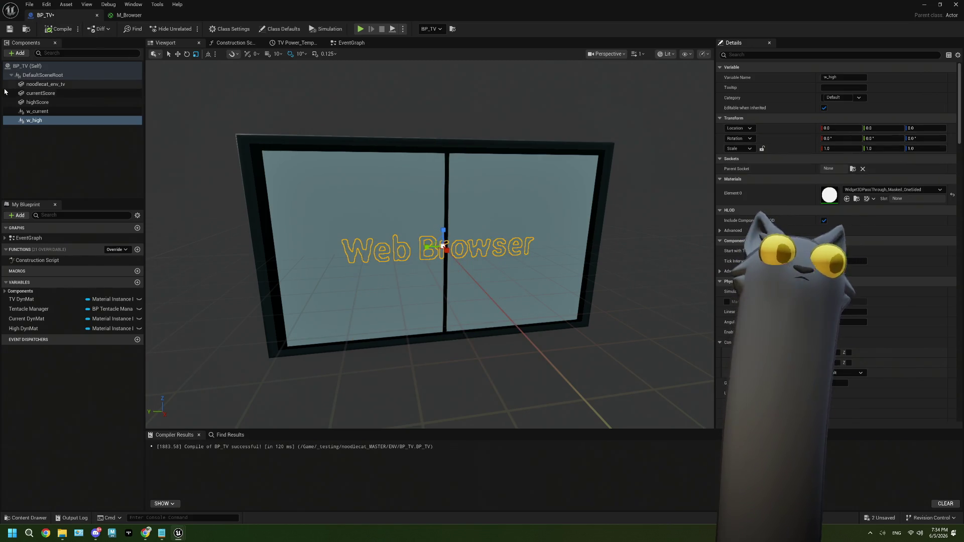
Save BP_TV and inspect the TV screens from a few orbit angles.
{"action": "mouse_move", "coordinate": [443, 261]}
{"action": "left_mouse_down"}
{"action": "mouse_move", "coordinate": [432, 251]}
{"action": "mouse_move", "coordinate": [444, 244]}
{"action": "mouse_move", "coordinate": [459, 257]}
{"action": "left_mouse_up"}
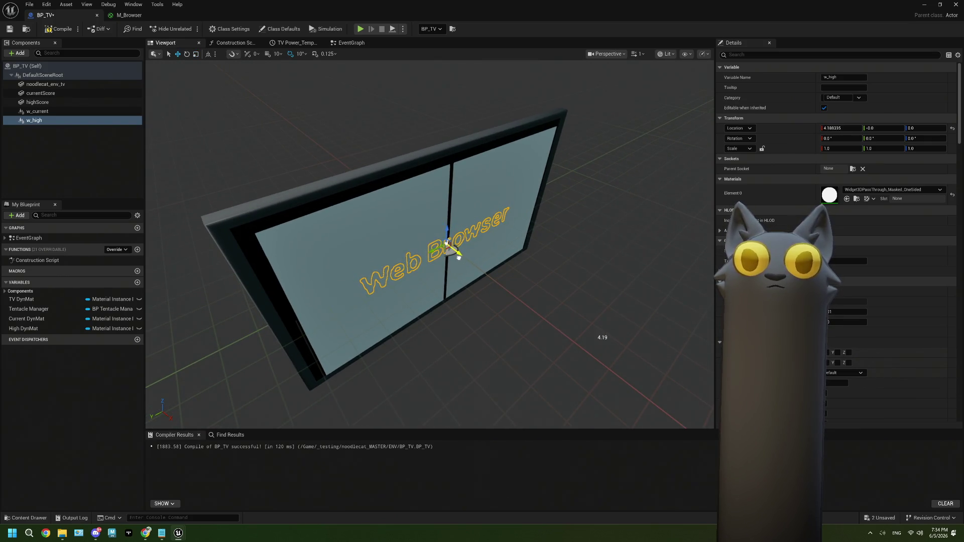
{"action": "left_click", "coordinate": [10, 28]}
{"action": "left_click_drag", "start_coordinate": [382, 251], "coordinate": [452, 251]}
{"action": "left_click_drag", "start_coordinate": [320, 201], "coordinate": [361, 202]}
{"action": "left_click", "coordinate": [320, 201]}
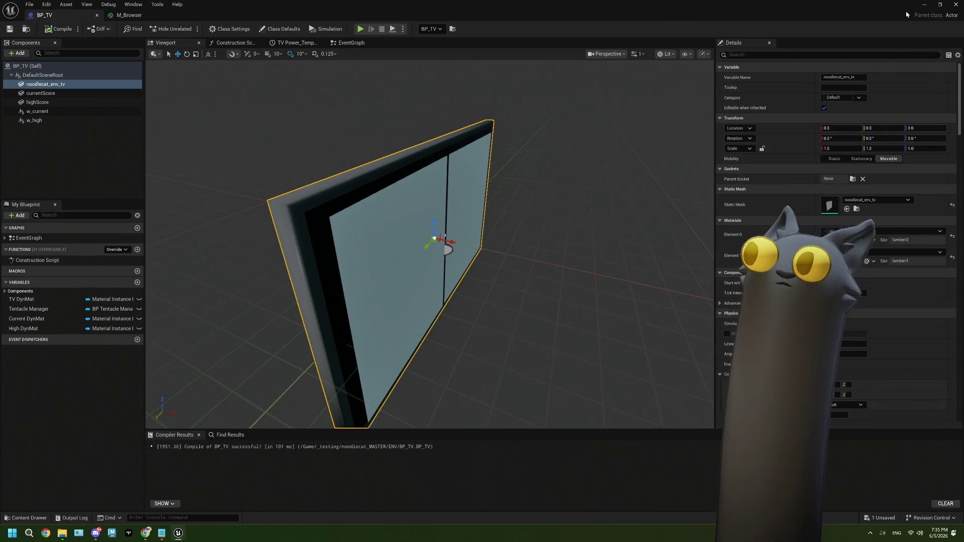
{"action": "left_click", "coordinate": [923, 6]}
Save all packages, play-test to view the CurrentScore board on the TV, then stop.
{"action": "left_click", "coordinate": [9, 28]}
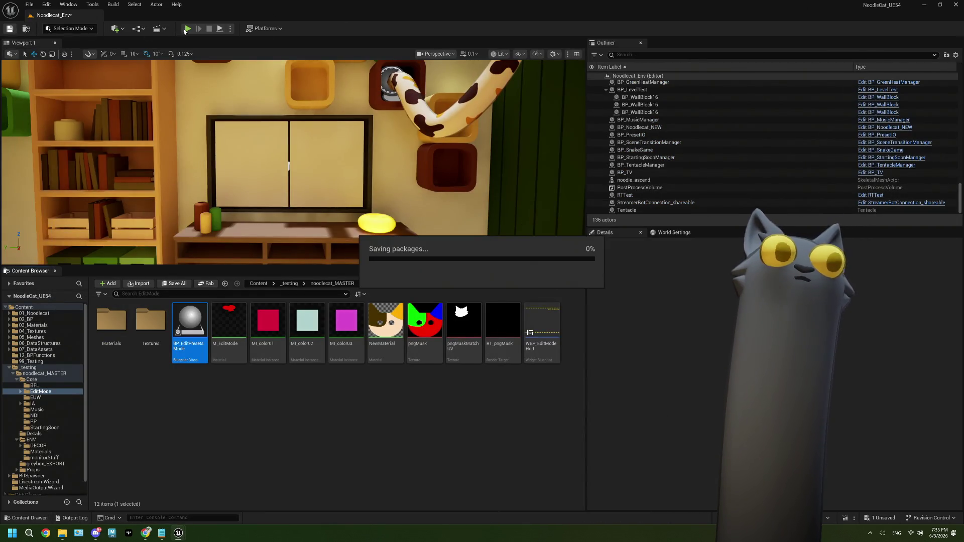
{"action": "left_click", "coordinate": [187, 29]}
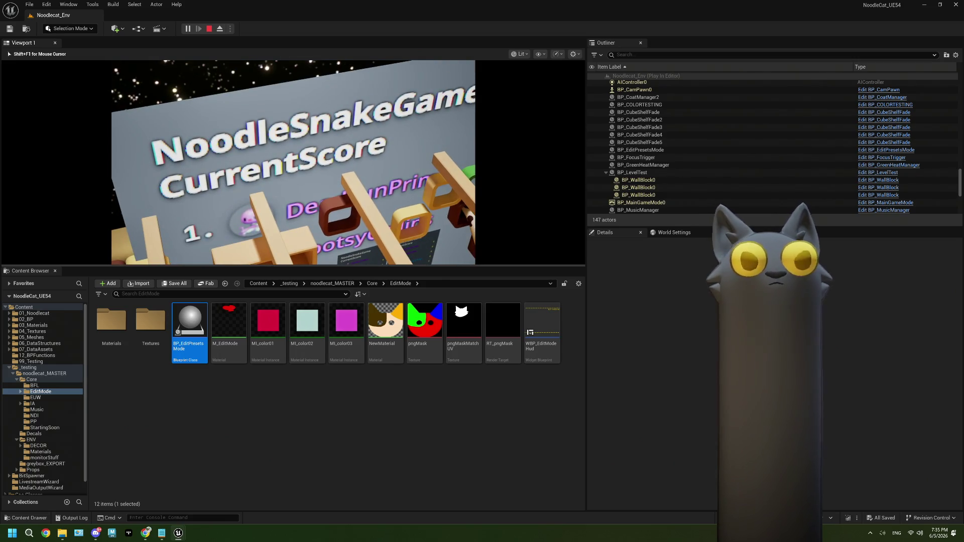
{"action": "key", "text": "Escape"}
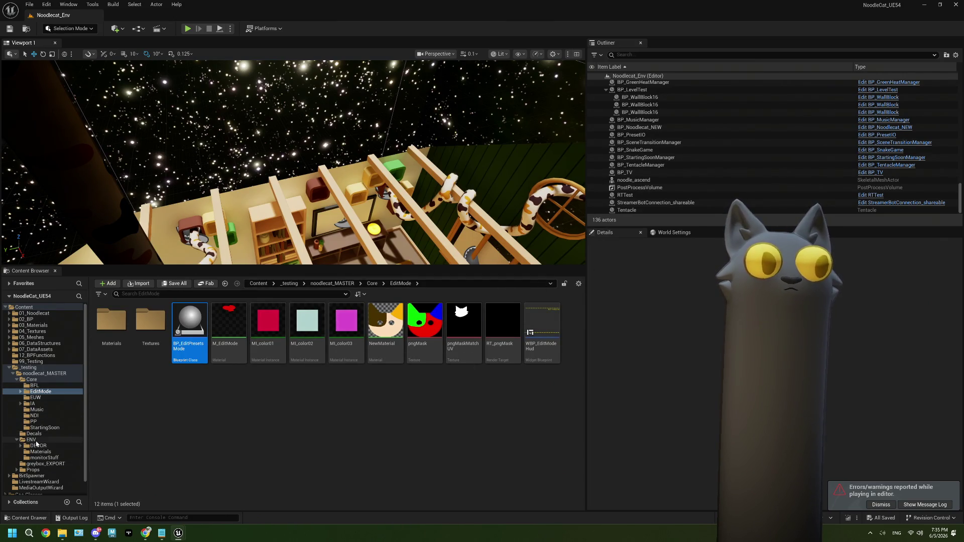
{"action": "left_click", "coordinate": [32, 440]}
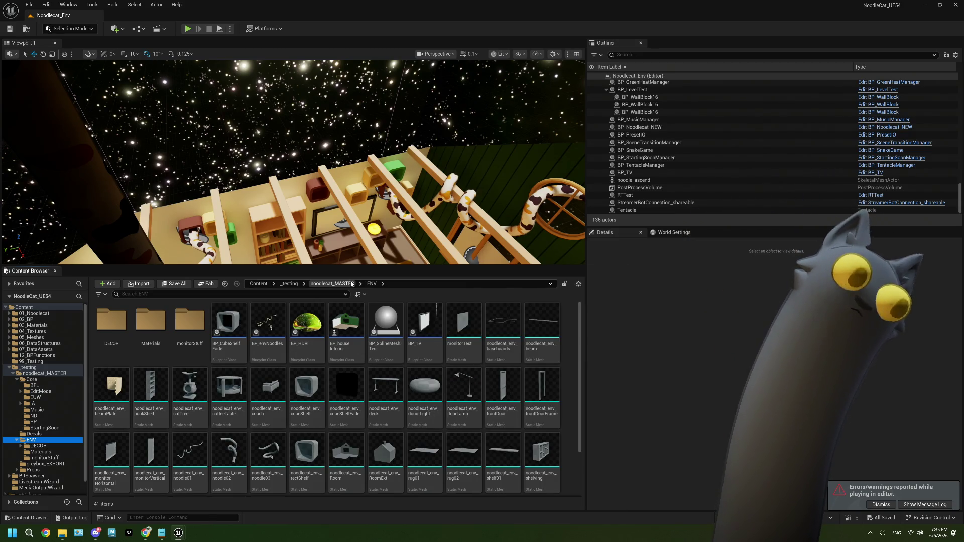
Navigate the Content Browser to the ENV > Materials folder.
{"action": "left_click", "coordinate": [351, 284]}
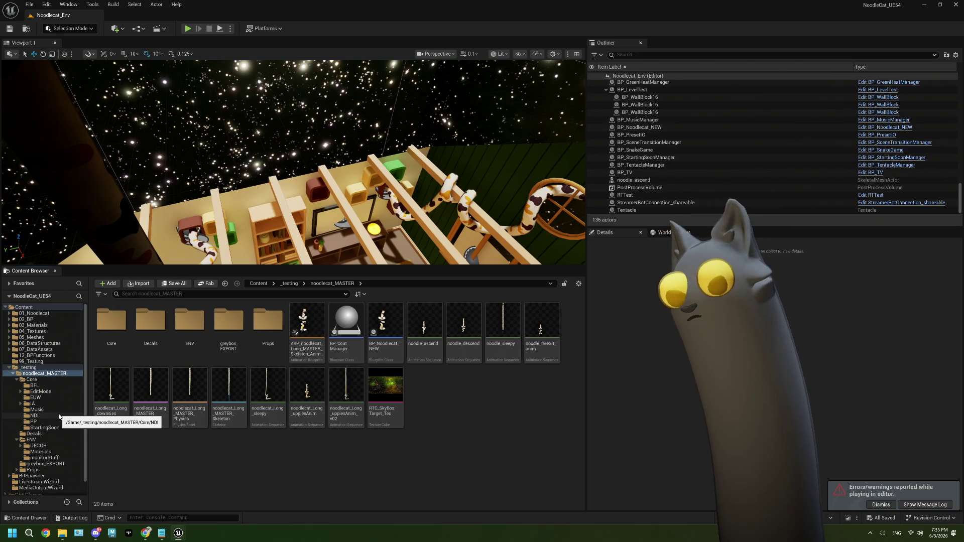
{"action": "double_click", "coordinate": [183, 329]}
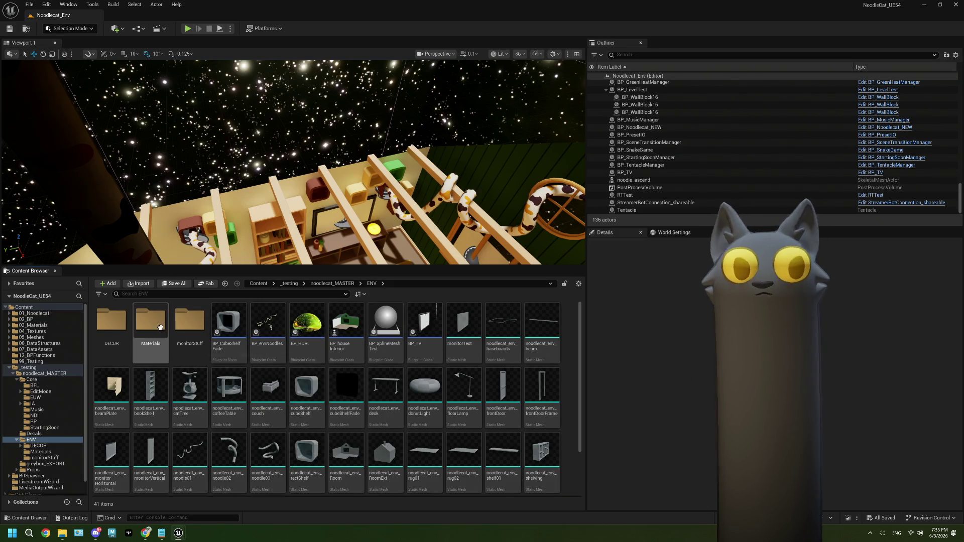
{"action": "left_click", "coordinate": [161, 326]}
{"action": "double_click", "coordinate": [161, 326]}
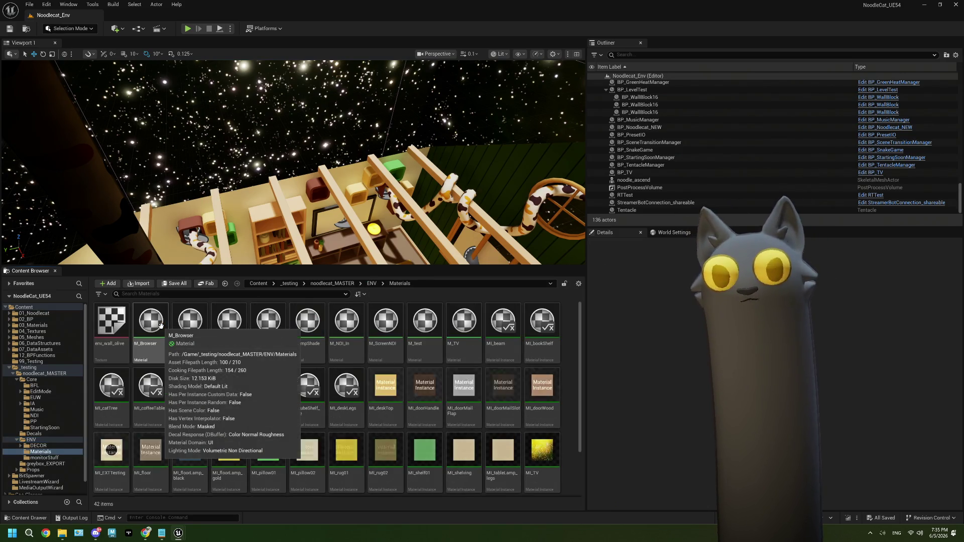
Open M_Browser, shift its Texture parameter node right, and switch back to BP_TV.
{"action": "double_click", "coordinate": [151, 324]}
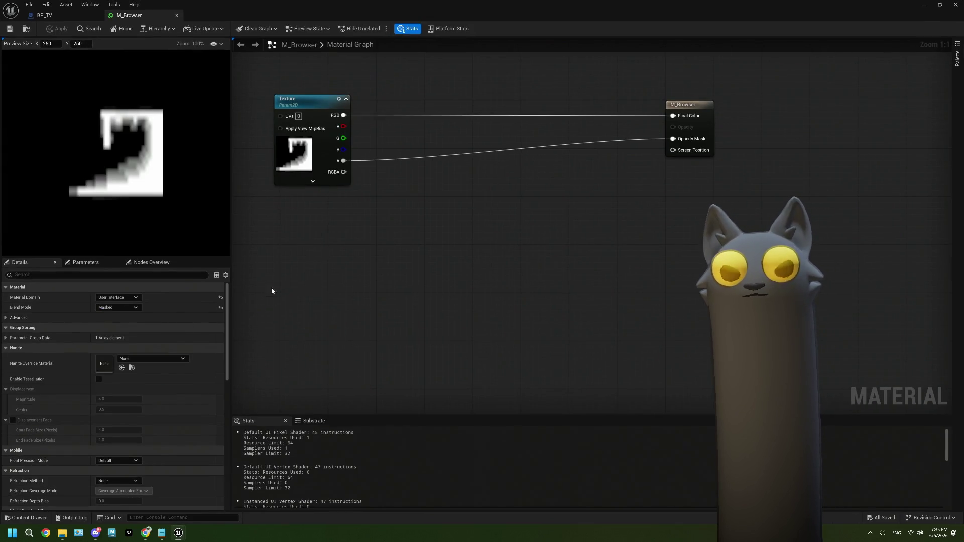
{"action": "mouse_move", "coordinate": [301, 130]}
{"action": "left_mouse_down"}
{"action": "mouse_move", "coordinate": [374, 141]}
{"action": "mouse_move", "coordinate": [532, 119]}
{"action": "left_mouse_up"}
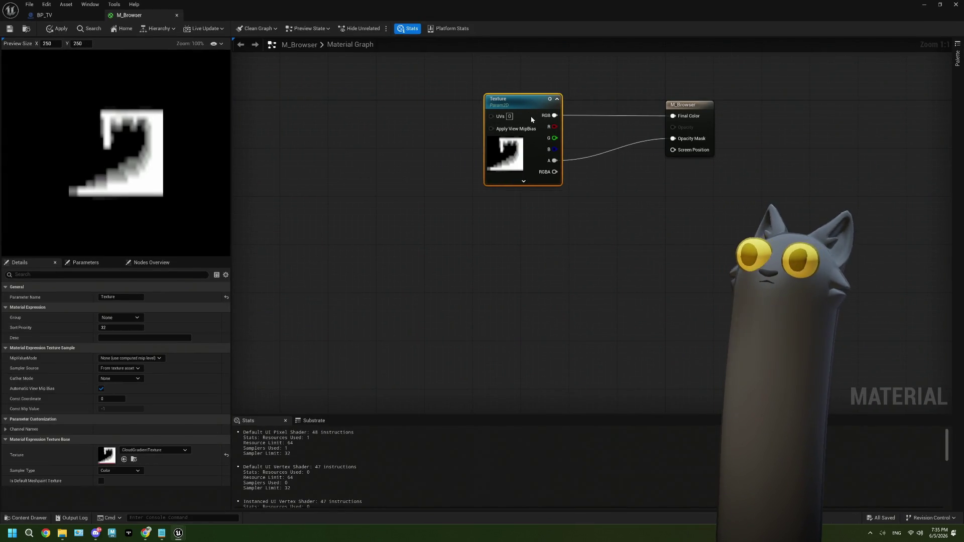
{"action": "left_click", "coordinate": [44, 15]}
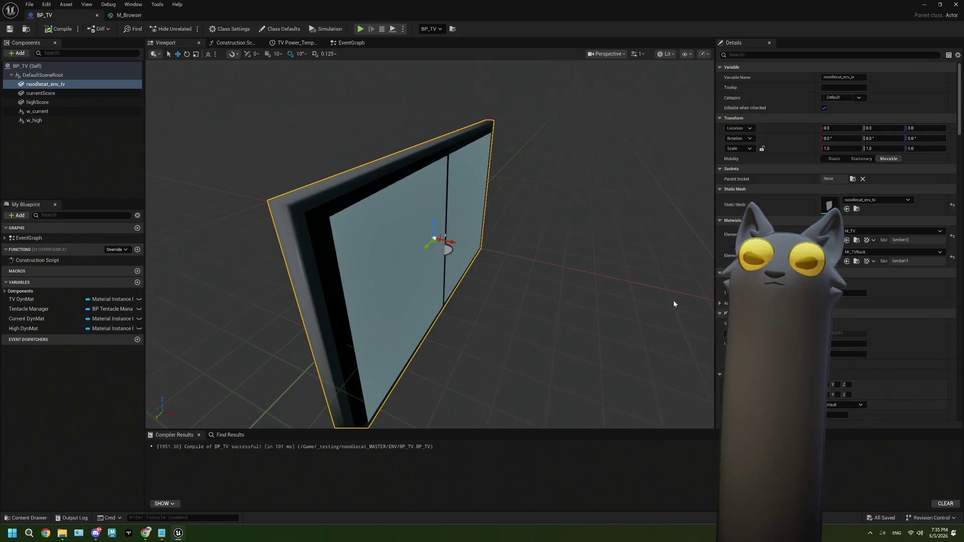
View the TV front-on, inspect the highScore and w_current screen components, then return to the EventGraph.
{"action": "left_click_drag", "start_coordinate": [593, 321], "coordinate": [482, 321]}
{"action": "left_click", "coordinate": [563, 281]}
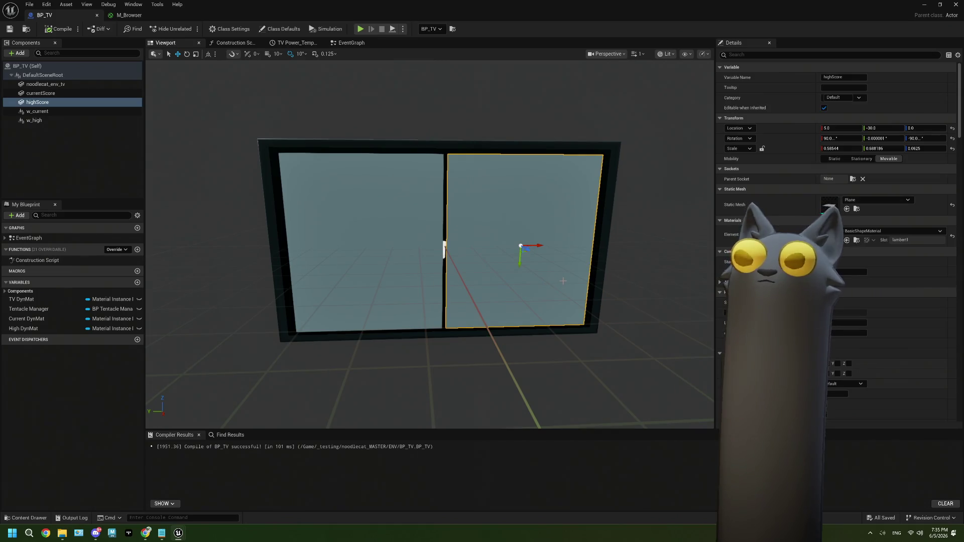
{"action": "left_click_drag", "start_coordinate": [551, 289], "coordinate": [529, 290]}
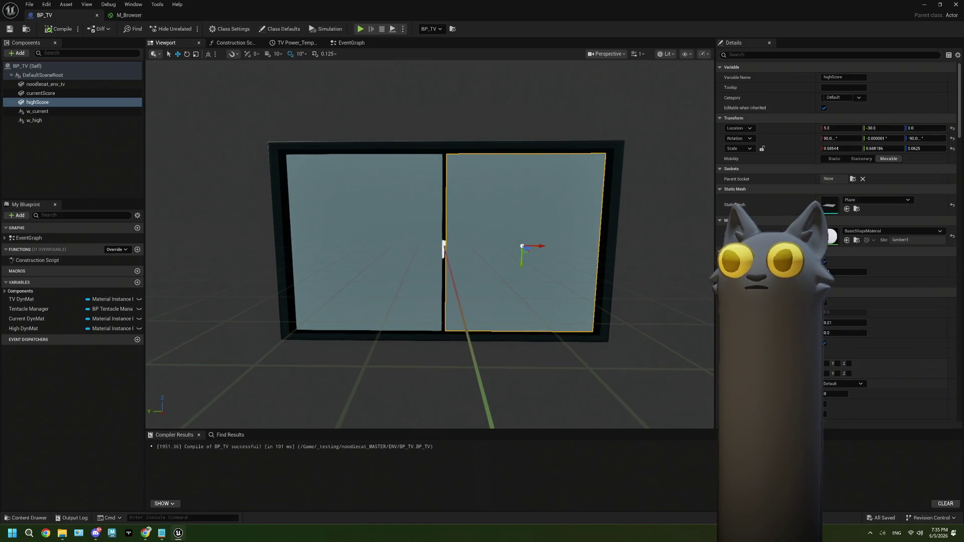
{"action": "left_click", "coordinate": [48, 111]}
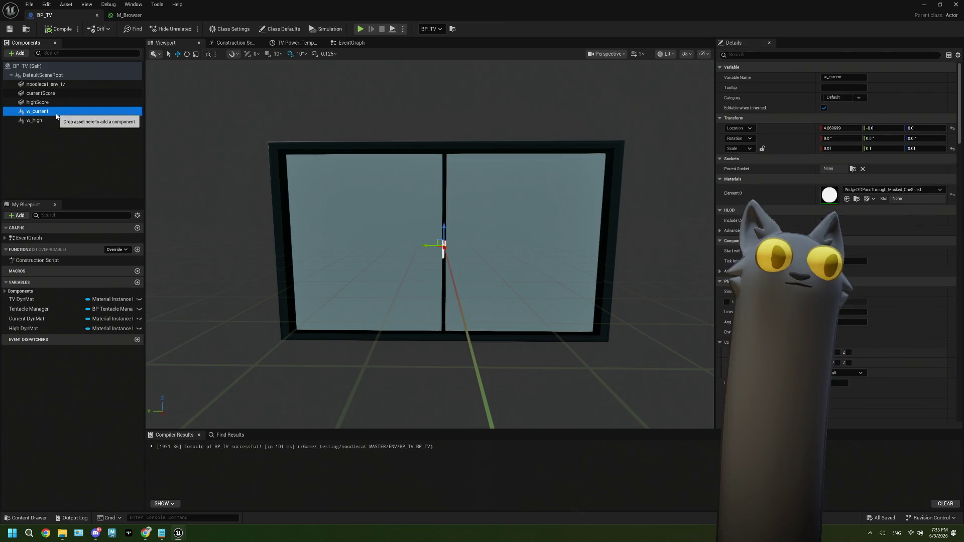
{"action": "left_click", "coordinate": [350, 43]}
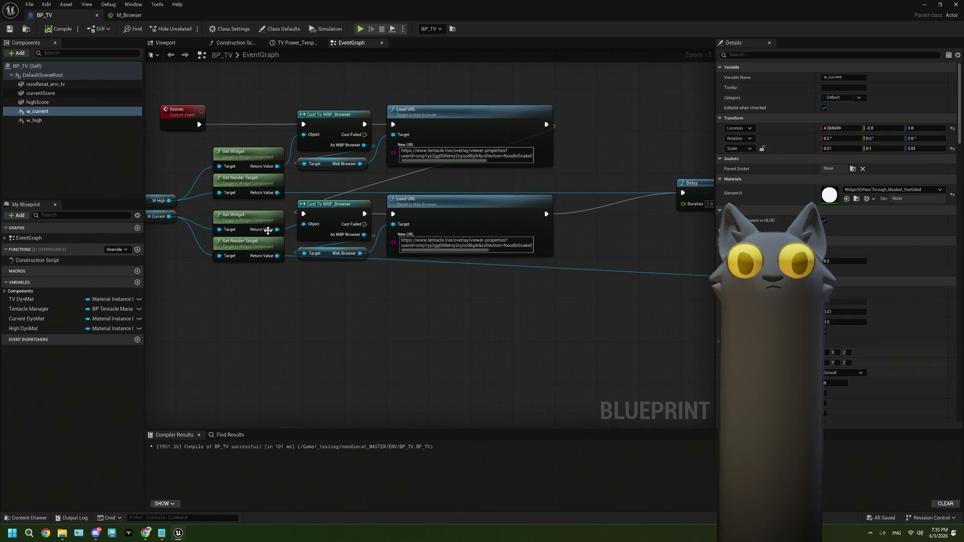
Cancel a 'bro' node search pulled from Get Widget and minimize the BP_TV editor.
{"action": "left_click_drag", "start_coordinate": [277, 230], "coordinate": [300, 310]}
{"action": "type", "text": "bro"}
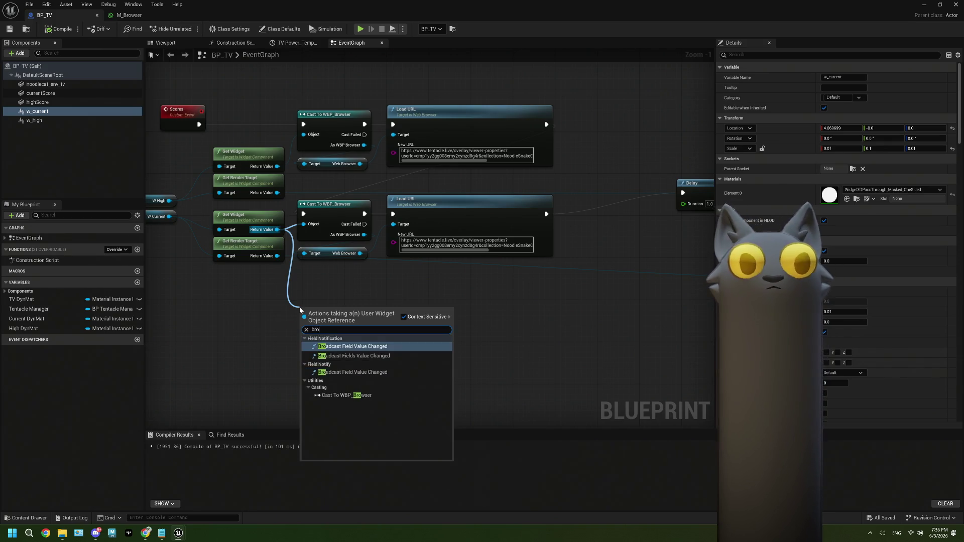
{"action": "left_click", "coordinate": [395, 308]}
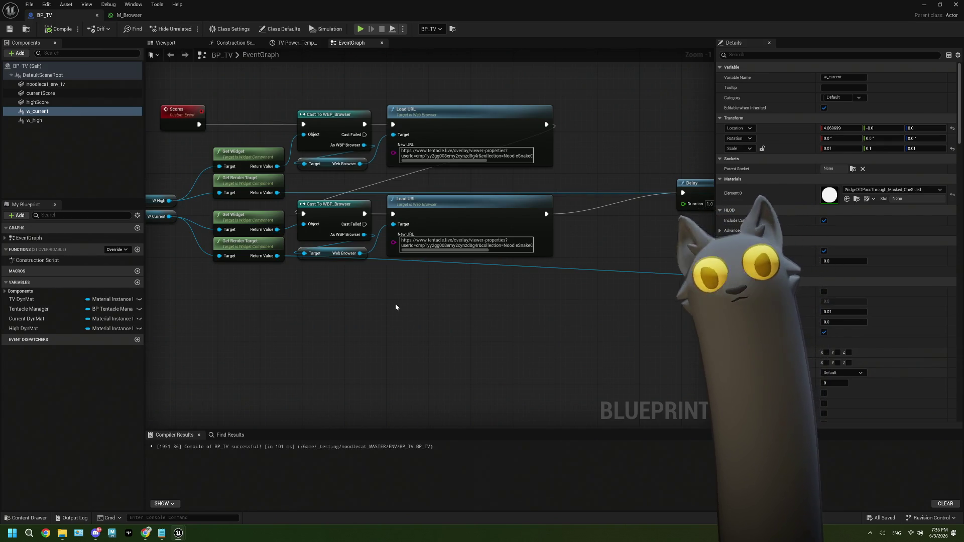
{"action": "left_click_drag", "start_coordinate": [391, 305], "coordinate": [381, 301]}
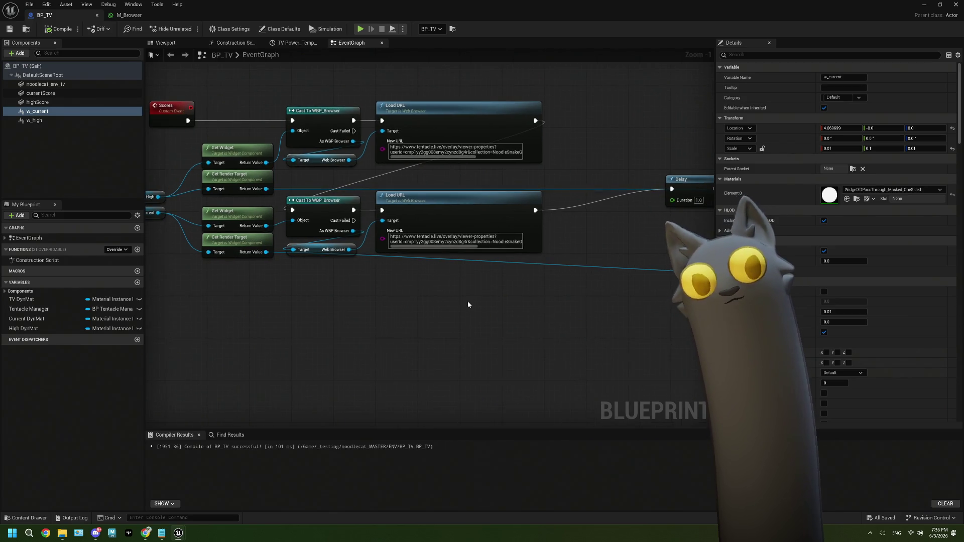
{"action": "left_click", "coordinate": [924, 5]}
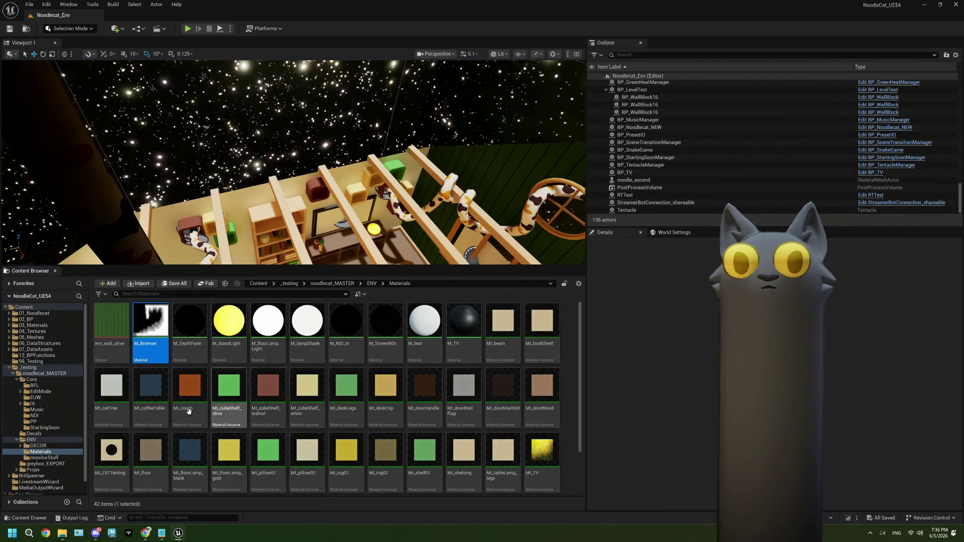
Rename the WBP_Browser widget in the ENV folder to WBP_Current.
{"action": "left_click", "coordinate": [372, 284]}
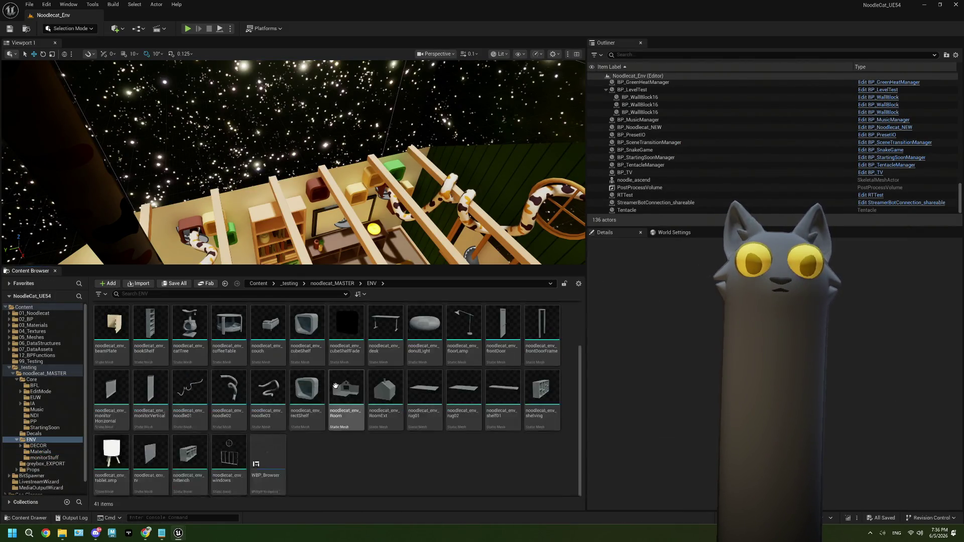
{"action": "right_click", "coordinate": [254, 449]}
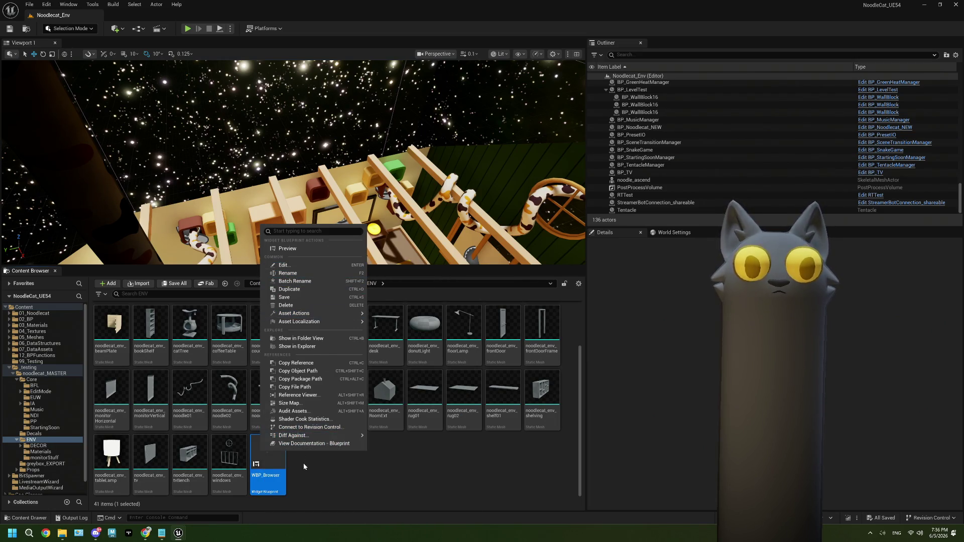
{"action": "key", "text": "F2"}
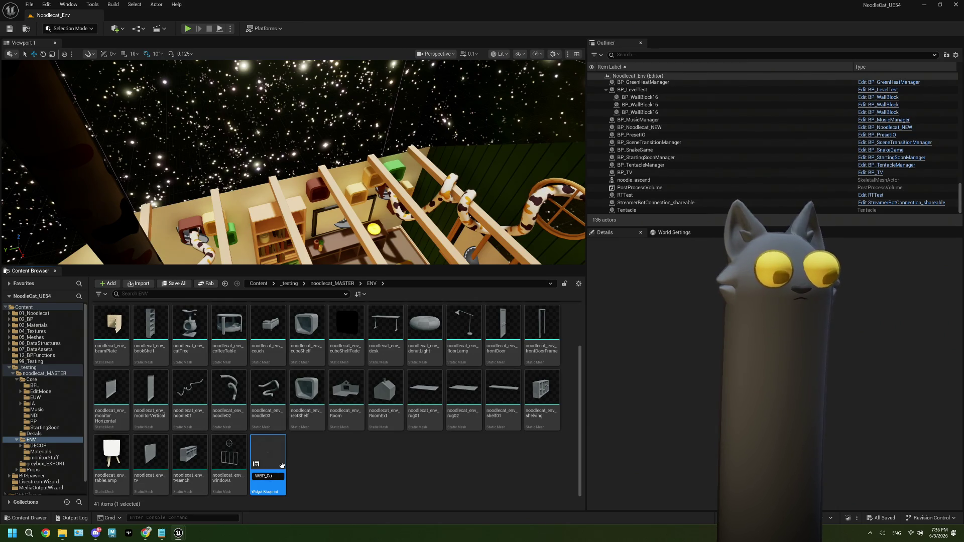
{"action": "key", "text": "Return"}
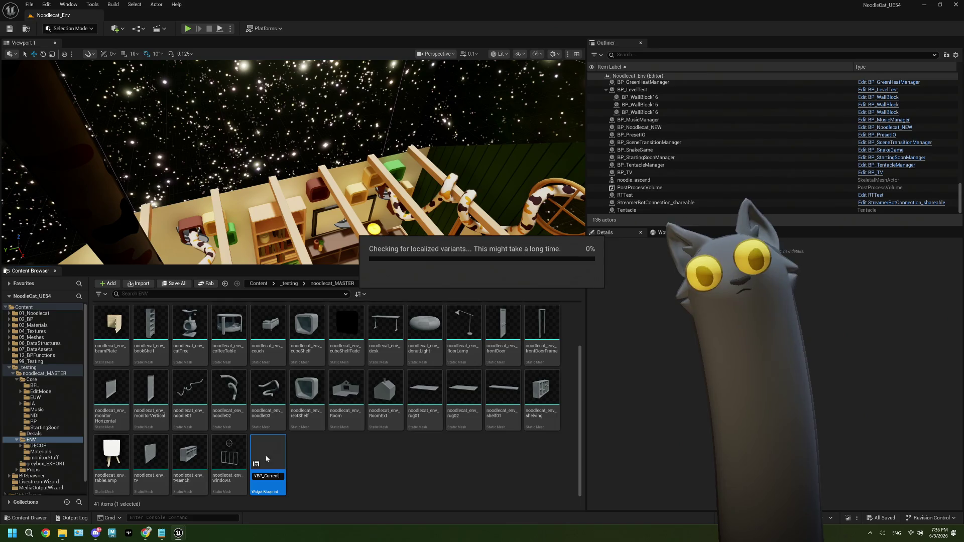
Duplicate WBP_Current as WBP_High, save it, and bring BP_TV back up.
{"action": "right_click", "coordinate": [269, 449]}
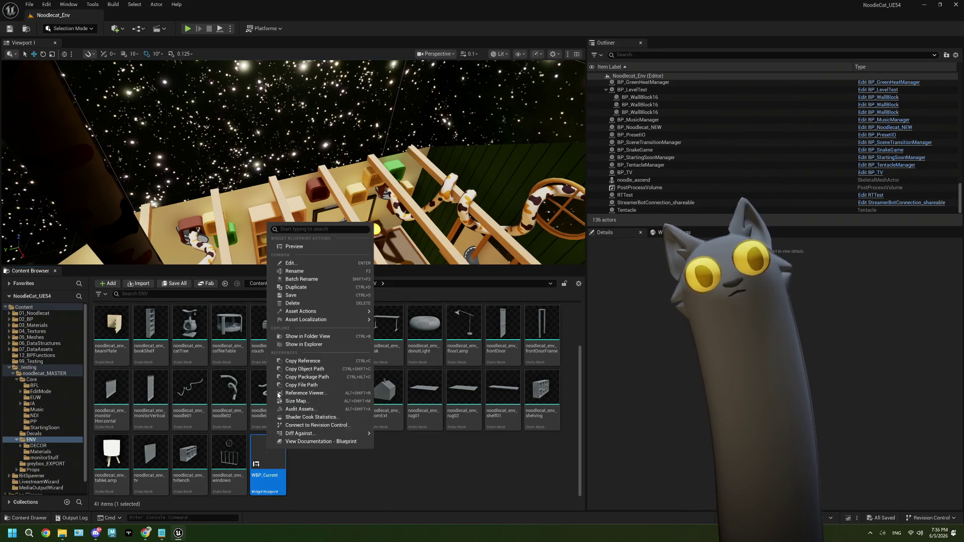
{"action": "left_click", "coordinate": [296, 287]}
{"action": "type", "text": "WBP_Current1"}
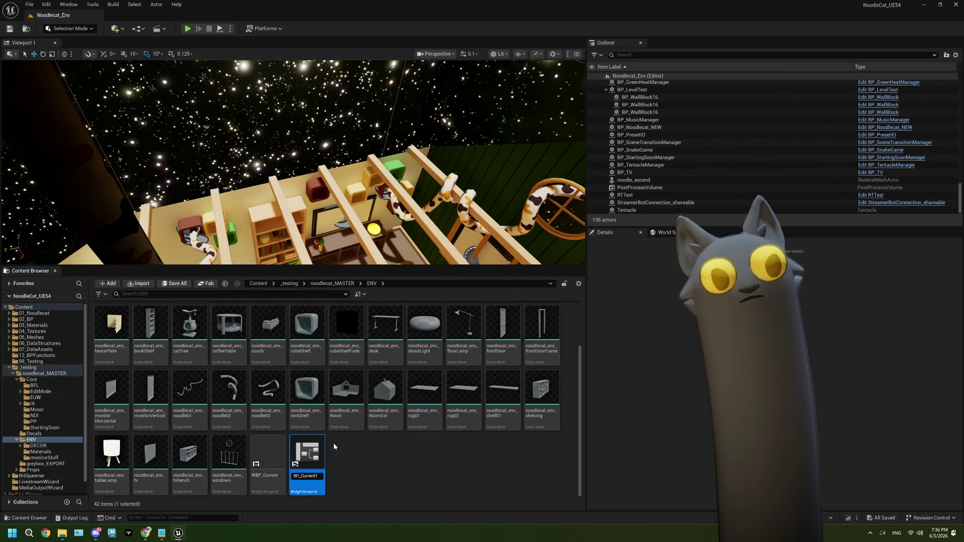
{"action": "type", "text": "High"}
{"action": "key", "text": "Return"}
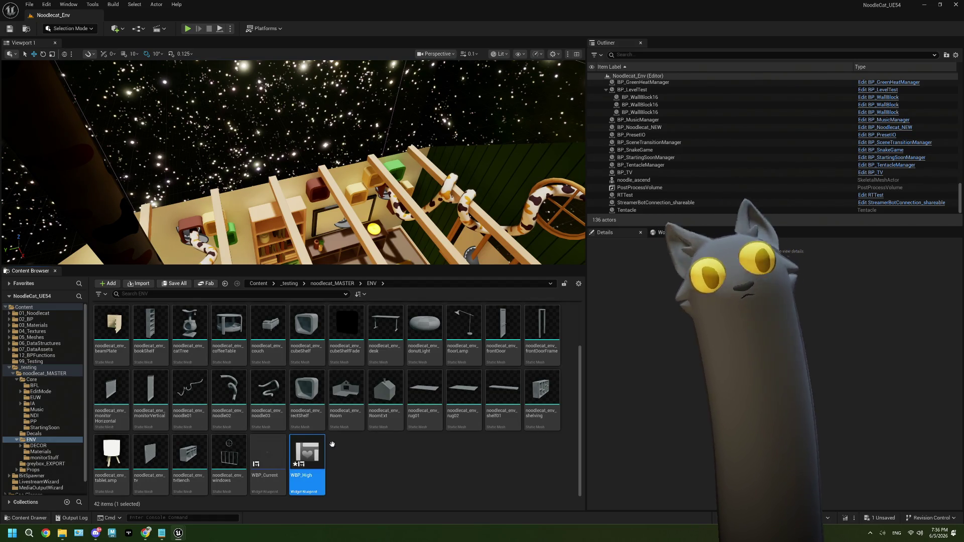
{"action": "left_click", "coordinate": [362, 457]}
{"action": "key", "text": "ctrl+shift+s"}
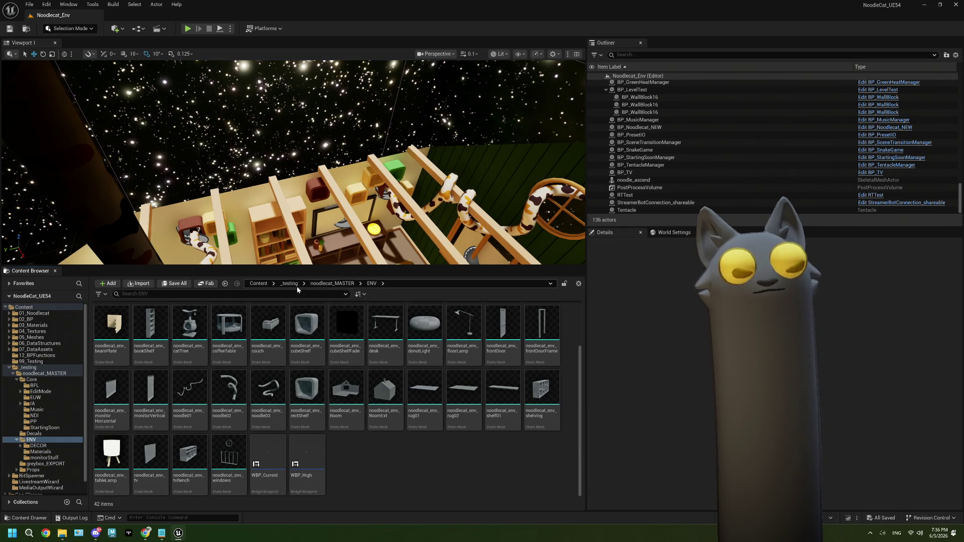
{"action": "left_click", "coordinate": [345, 283]}
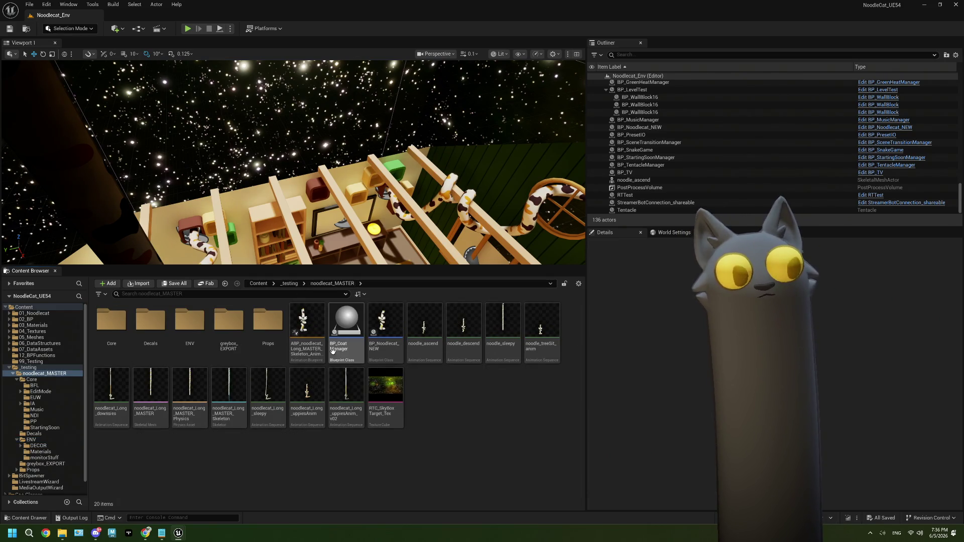
{"action": "left_click", "coordinate": [877, 174]}
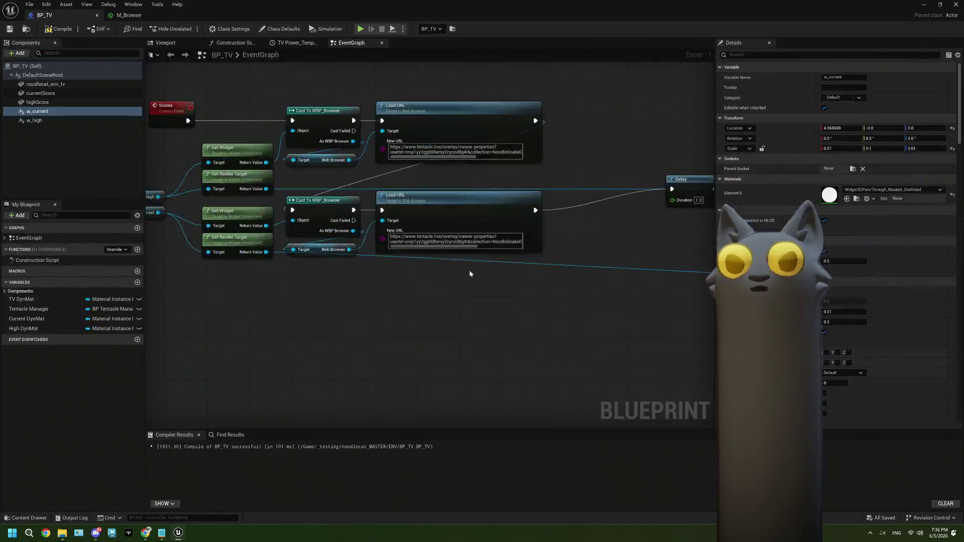
Change the w_high component's Widget Class to WBP_High and compile BP_TV.
{"action": "scroll", "coordinate": [459, 282], "scroll_direction": "down", "scroll_amount": 2}
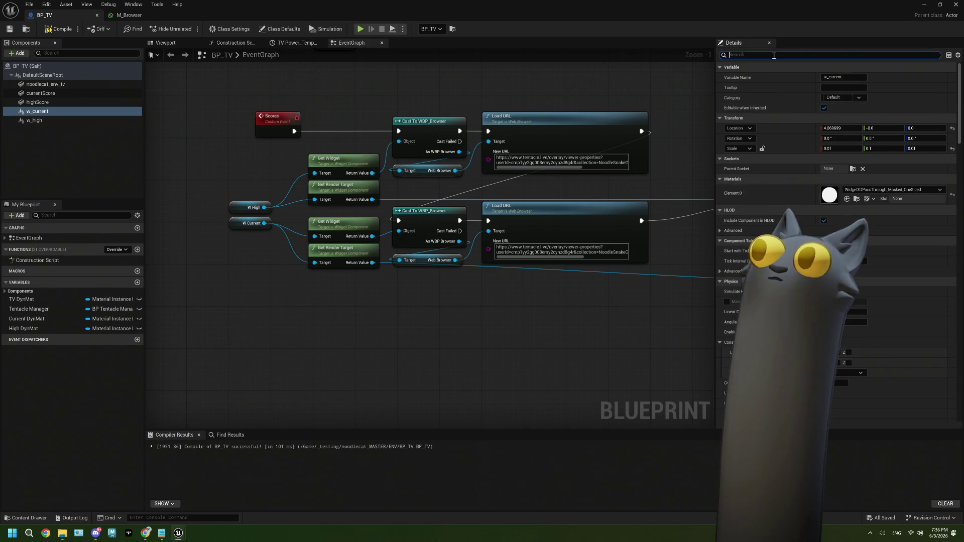
{"action": "type", "text": "clas"}
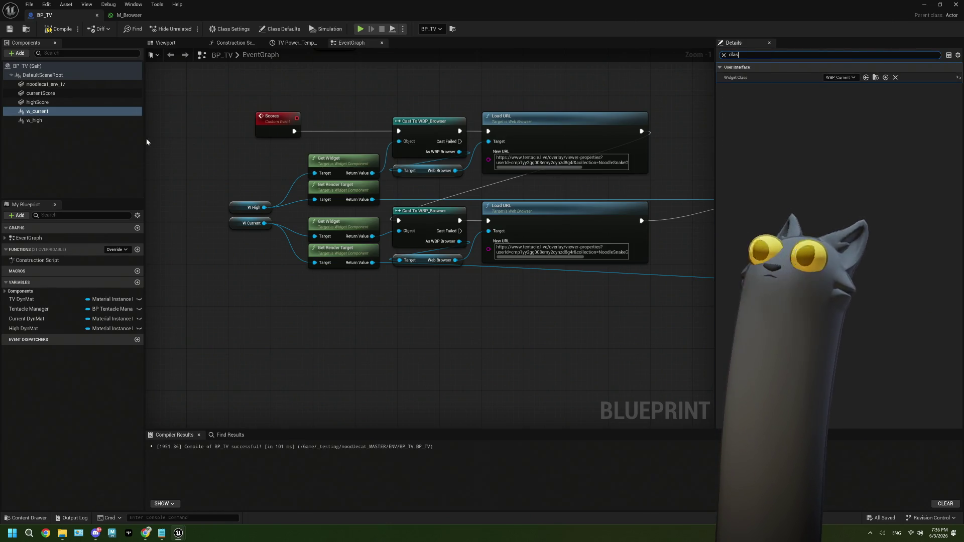
{"action": "left_click", "coordinate": [46, 121]}
{"action": "left_click", "coordinate": [839, 77]}
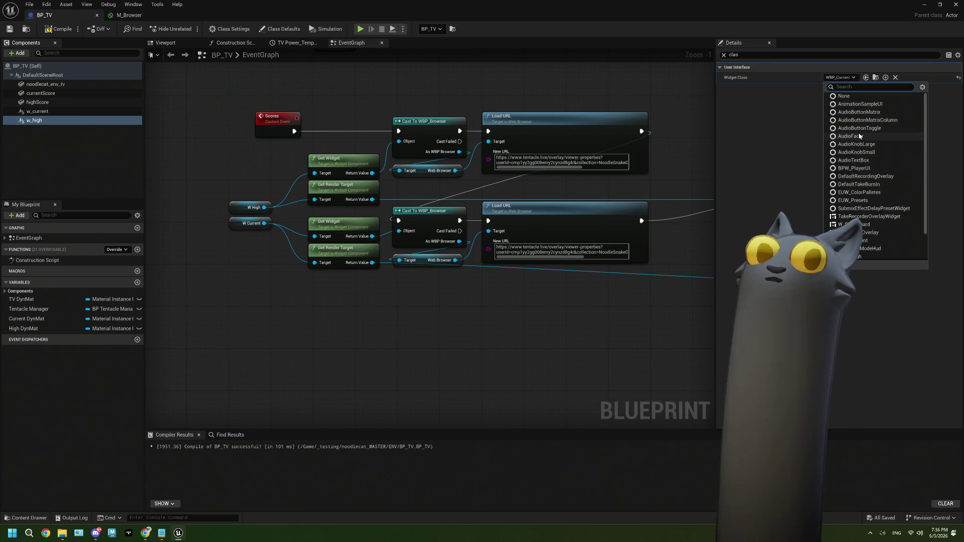
{"action": "type", "text": "high"}
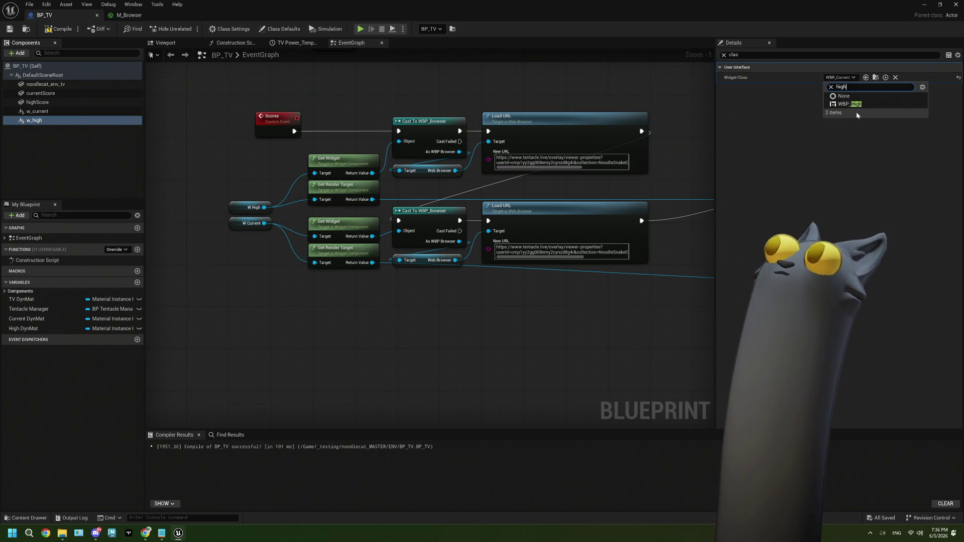
{"action": "left_click", "coordinate": [851, 104]}
{"action": "left_click", "coordinate": [58, 28]}
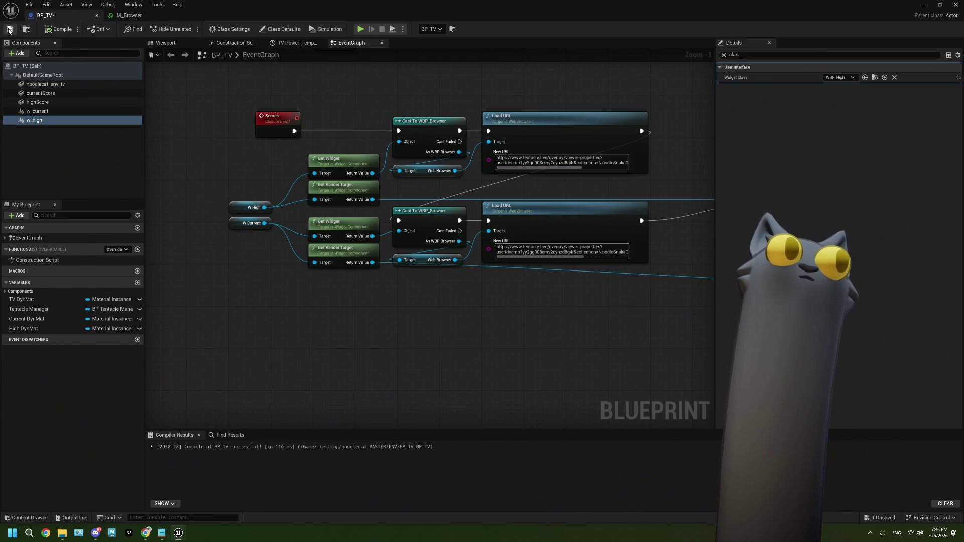
Delete both old Cast To WBP_Browser nodes from the Scores graph.
{"action": "left_click", "coordinate": [430, 211]}
{"action": "key", "text": "Delete"}
{"action": "left_click", "coordinate": [429, 132]}
{"action": "key", "text": "Delete"}
Add a Cast To WBP_Current after the Scores event, feeding the first Load URL.
{"action": "mouse_move", "coordinate": [373, 172]}
{"action": "left_mouse_down"}
{"action": "mouse_move", "coordinate": [396, 111]}
{"action": "mouse_move", "coordinate": [390, 108]}
{"action": "left_mouse_up"}
{"action": "type", "text": "curr"}
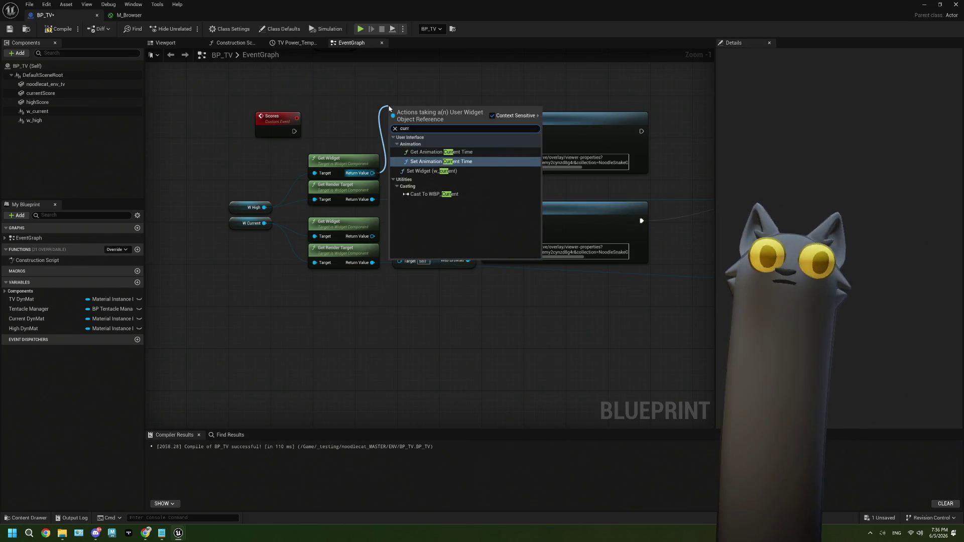
{"action": "left_click", "coordinate": [442, 194]}
{"action": "left_click_drag", "start_coordinate": [295, 131], "coordinate": [346, 135]}
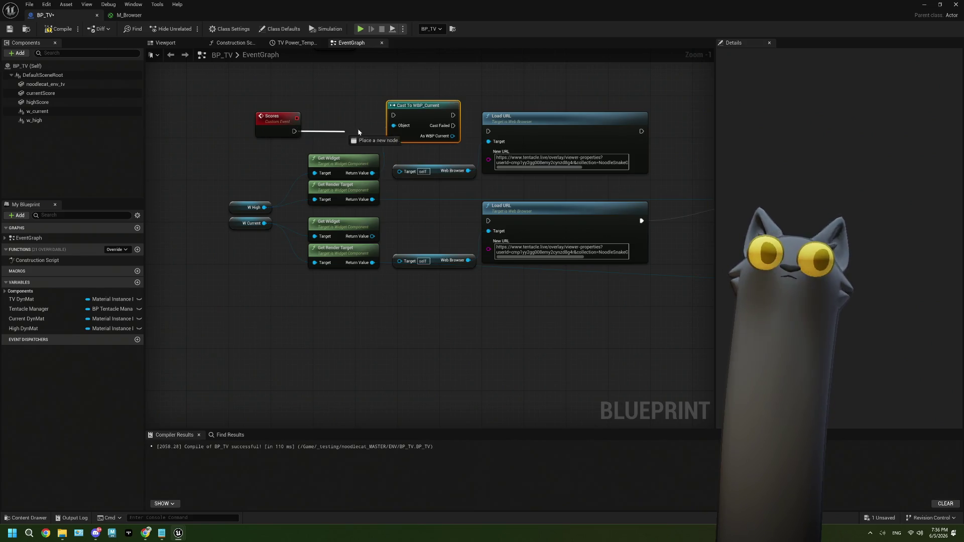
{"action": "left_click_drag", "start_coordinate": [400, 118], "coordinate": [394, 115]}
{"action": "mouse_move", "coordinate": [453, 137]}
{"action": "left_mouse_down"}
{"action": "mouse_move", "coordinate": [397, 173]}
{"action": "mouse_move", "coordinate": [488, 142]}
{"action": "left_mouse_up"}
{"action": "left_click_drag", "start_coordinate": [453, 115], "coordinate": [488, 131]}
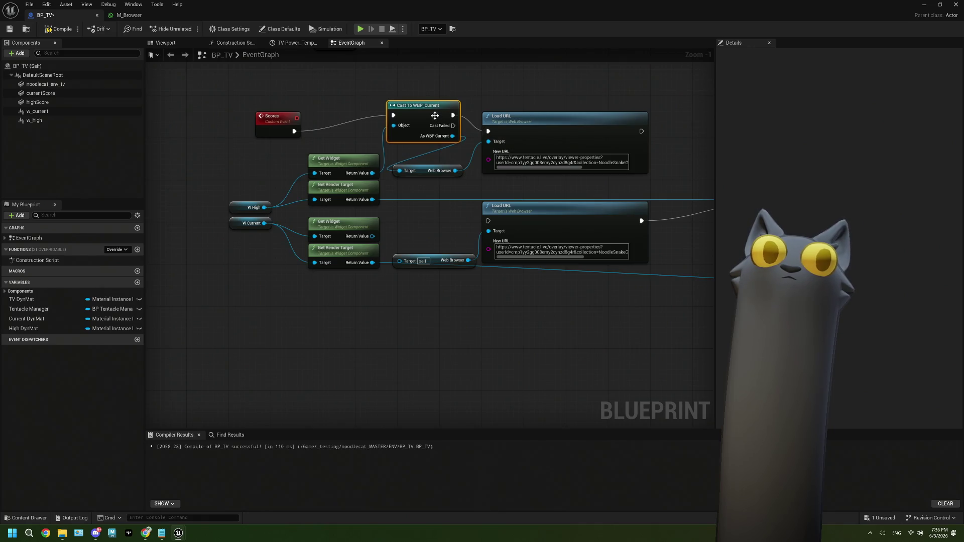
Add a Cast To WBP_High after the first Load URL, wiring As WBP High to the Web Browser target.
{"action": "left_click_drag", "start_coordinate": [373, 237], "coordinate": [396, 231]}
{"action": "type", "text": "high"}
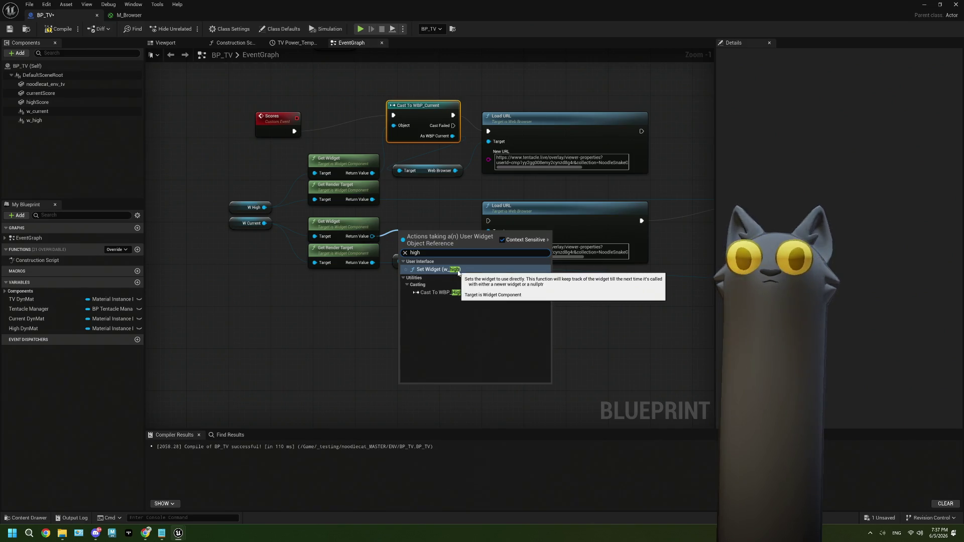
{"action": "left_click", "coordinate": [458, 293]}
{"action": "left_click_drag", "start_coordinate": [432, 241], "coordinate": [432, 220]}
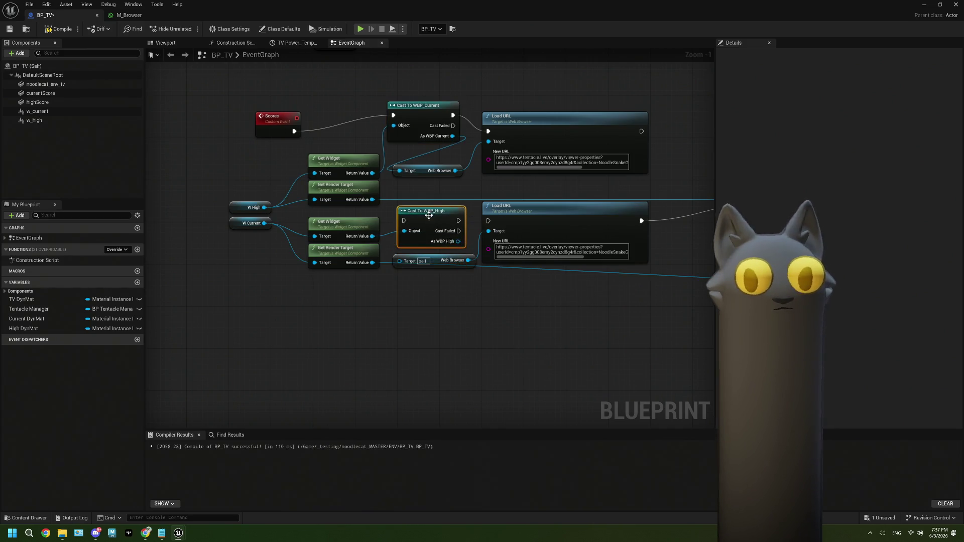
{"action": "left_click_drag", "start_coordinate": [642, 132], "coordinate": [405, 221]}
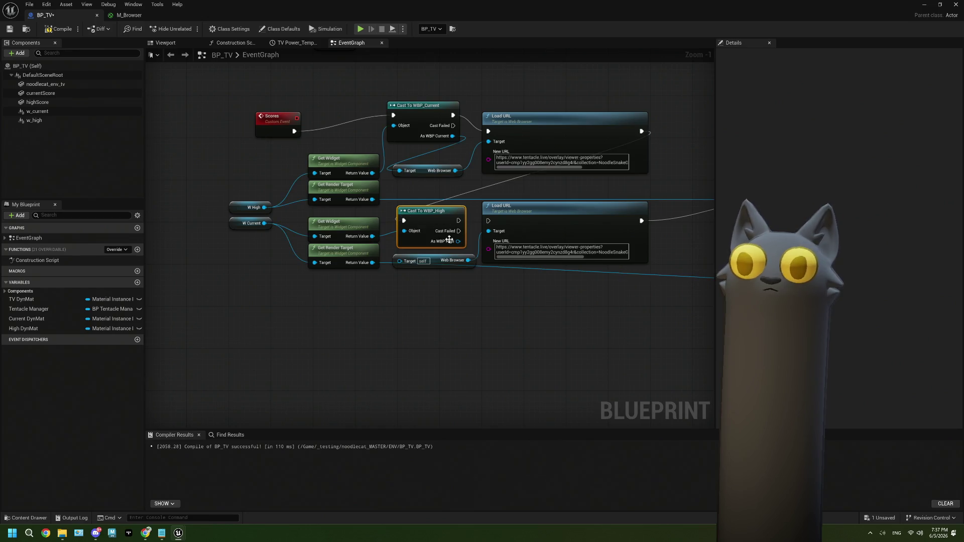
{"action": "left_click_drag", "start_coordinate": [458, 242], "coordinate": [399, 262]}
{"action": "key", "text": "Escape"}
{"action": "left_click_drag", "start_coordinate": [458, 242], "coordinate": [397, 261]}
{"action": "mouse_move", "coordinate": [447, 259]}
{"action": "left_mouse_down"}
{"action": "mouse_move", "coordinate": [468, 282]}
{"action": "mouse_move", "coordinate": [445, 257]}
{"action": "left_mouse_up"}
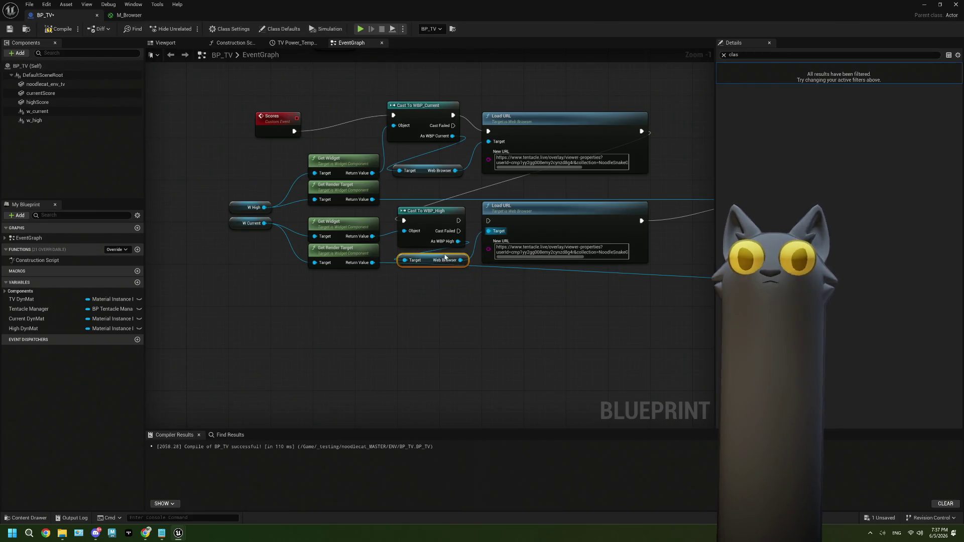
{"action": "scroll", "coordinate": [584, 274], "scroll_direction": "down", "scroll_amount": 2}
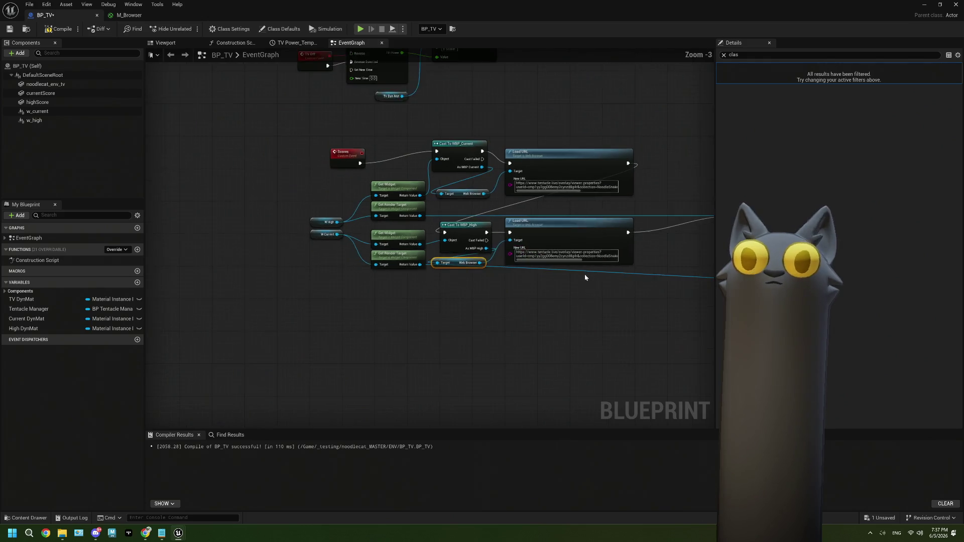
{"action": "left_click_drag", "start_coordinate": [584, 274], "coordinate": [333, 287]}
{"action": "scroll", "coordinate": [323, 189], "scroll_direction": "up", "scroll_amount": 1}
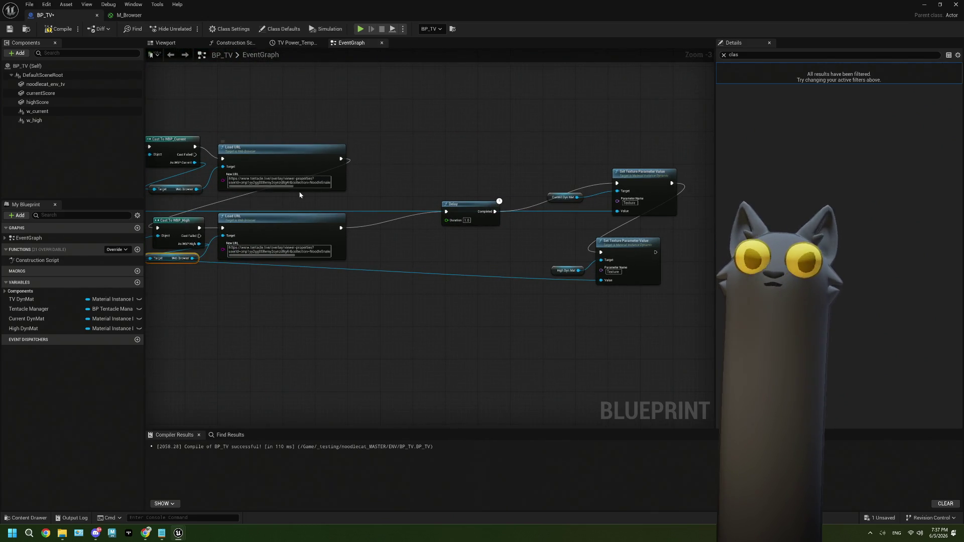
{"action": "mouse_move", "coordinate": [294, 109]}
{"action": "left_mouse_down"}
{"action": "mouse_move", "coordinate": [384, 166]}
{"action": "mouse_move", "coordinate": [368, 226]}
{"action": "mouse_move", "coordinate": [401, 263]}
{"action": "mouse_move", "coordinate": [346, 191]}
{"action": "left_mouse_up"}
Save all changes and reopen BP_TV in its Viewport.
{"action": "left_click", "coordinate": [15, 33]}
{"action": "key", "text": "alt+Tab"}
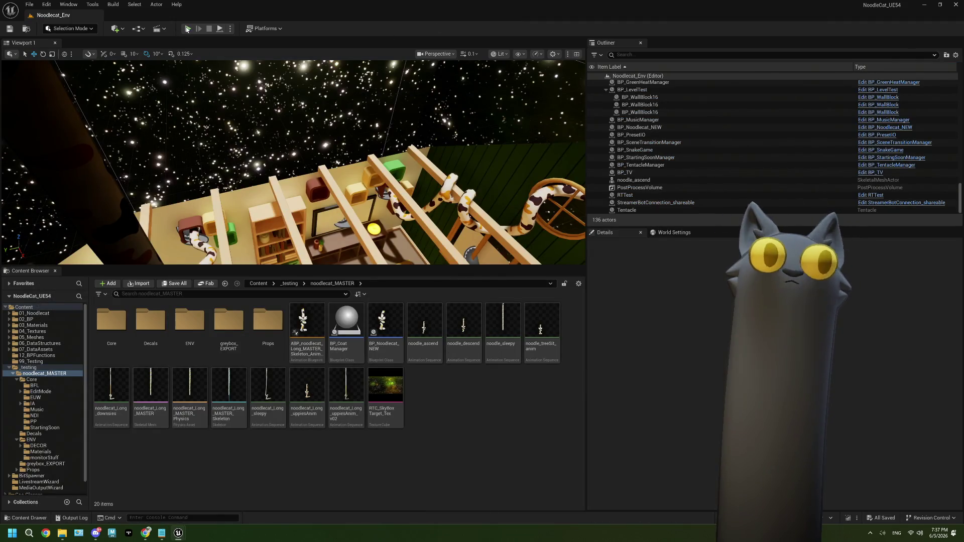
{"action": "left_click", "coordinate": [870, 172]}
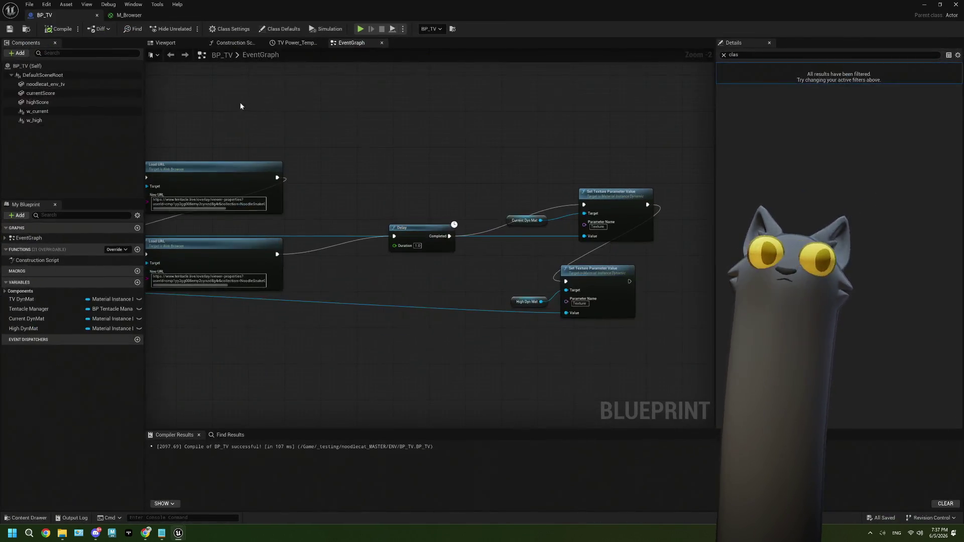
{"action": "left_click", "coordinate": [181, 45]}
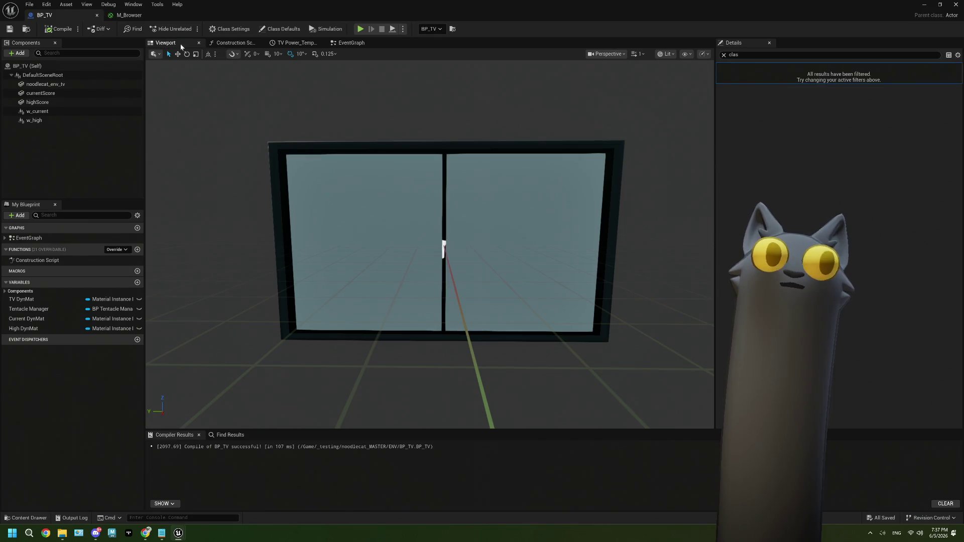
Give the w_high component a locked, uniform scale of 0.01.
{"action": "left_click", "coordinate": [35, 121]}
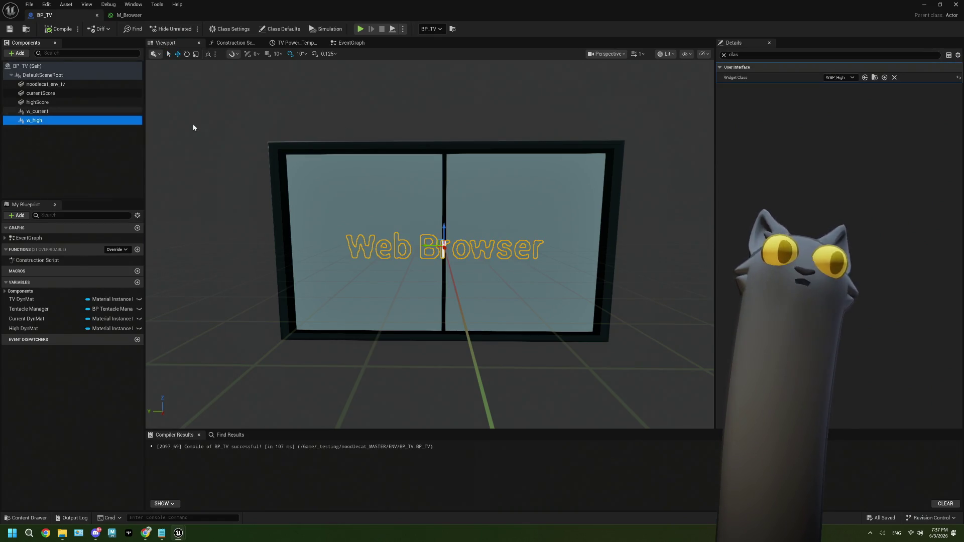
{"action": "left_click", "coordinate": [728, 55]}
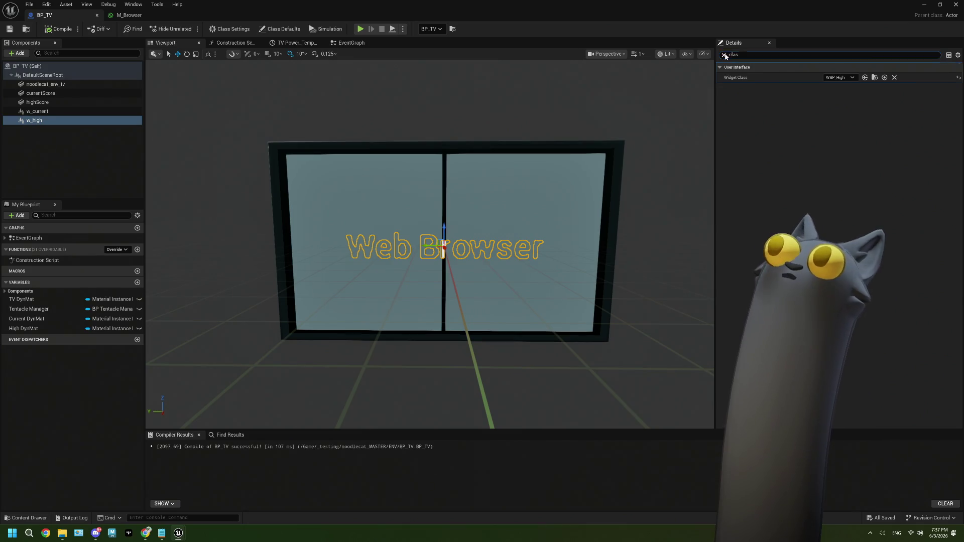
{"action": "left_click", "coordinate": [724, 55]}
{"action": "left_click", "coordinate": [763, 149]}
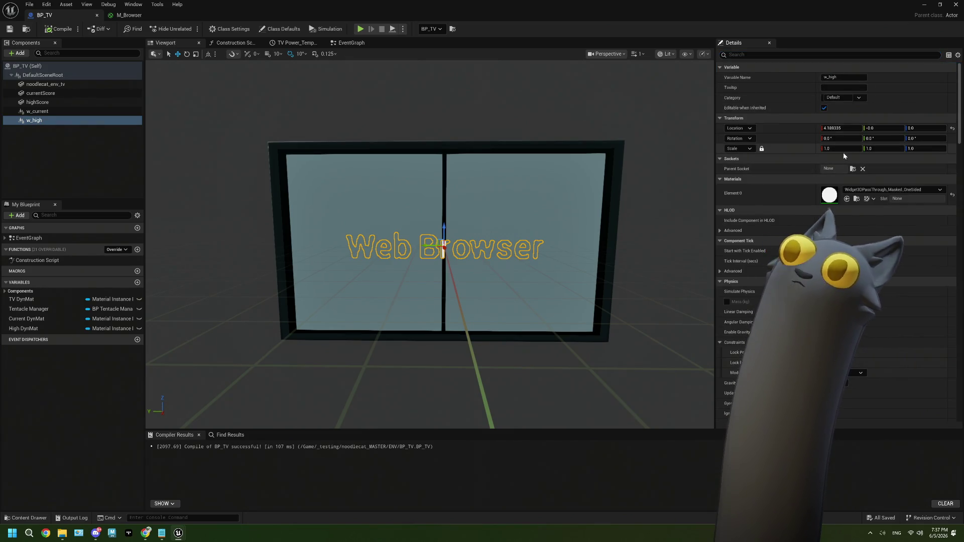
{"action": "type", "text": ".01"}
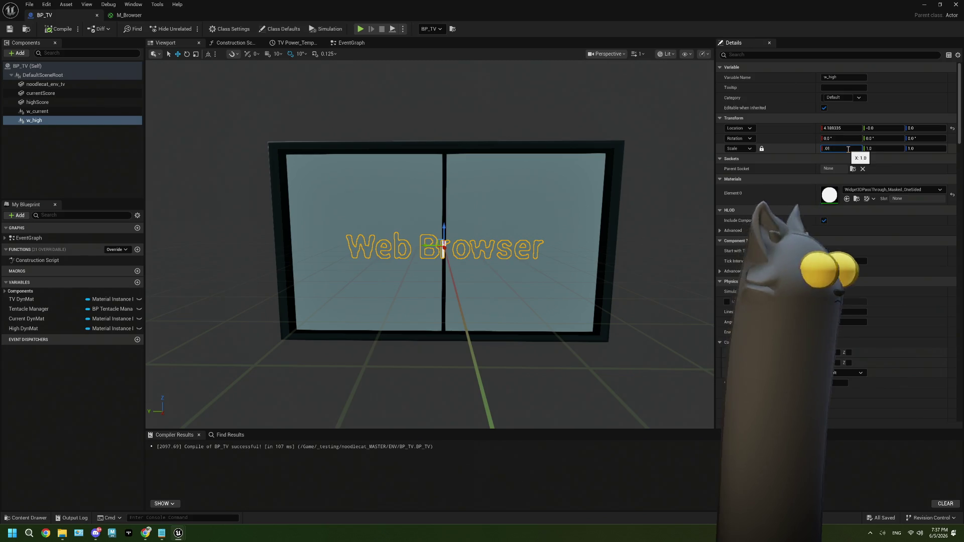
{"action": "key", "text": "Tab"}
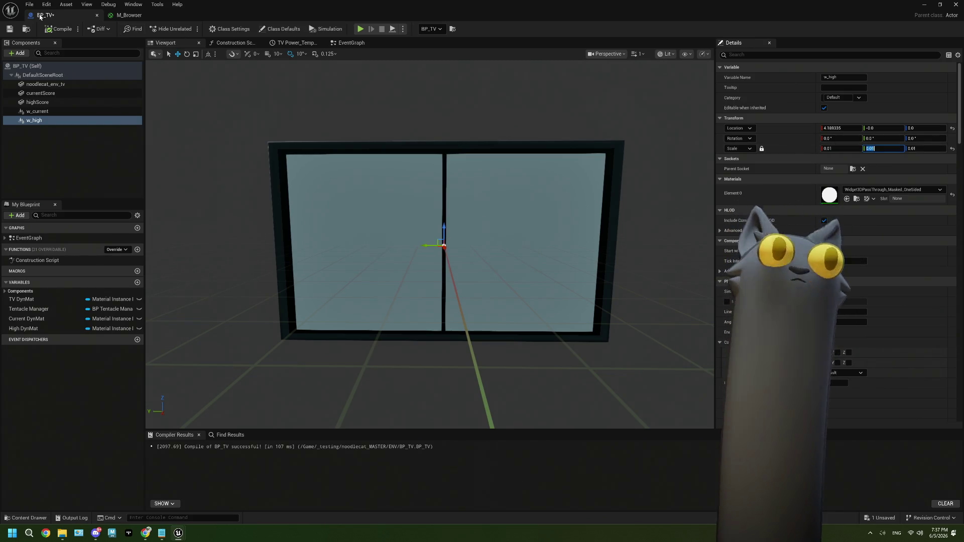
{"action": "left_click", "coordinate": [920, 7]}
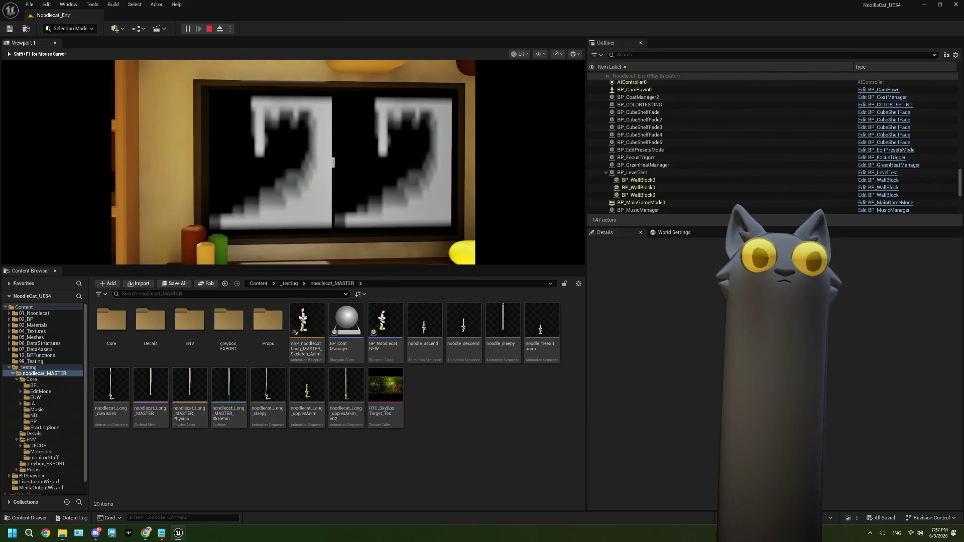
Stop the play session, close the Message Log, and open BP_TV's event graph.
{"action": "key", "text": "Escape"}
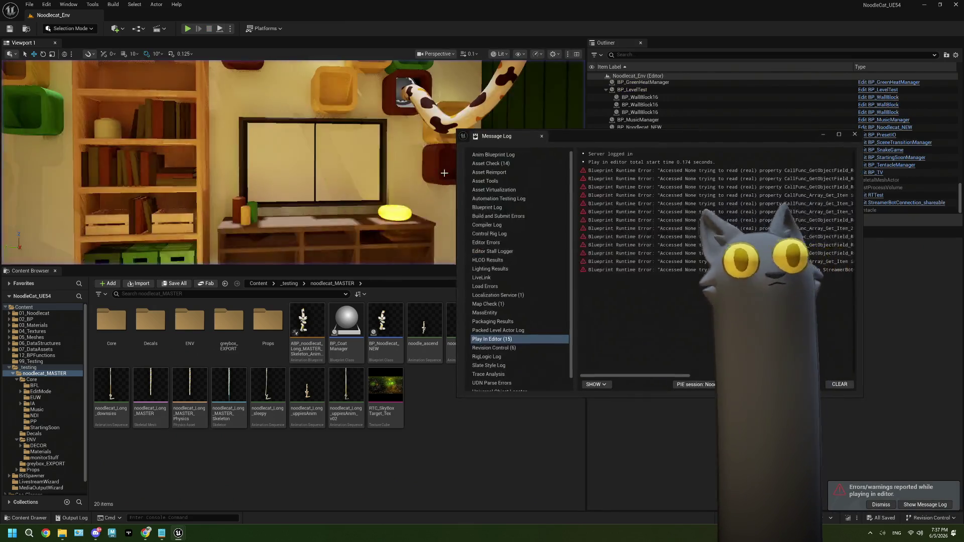
{"action": "left_click", "coordinate": [854, 134]}
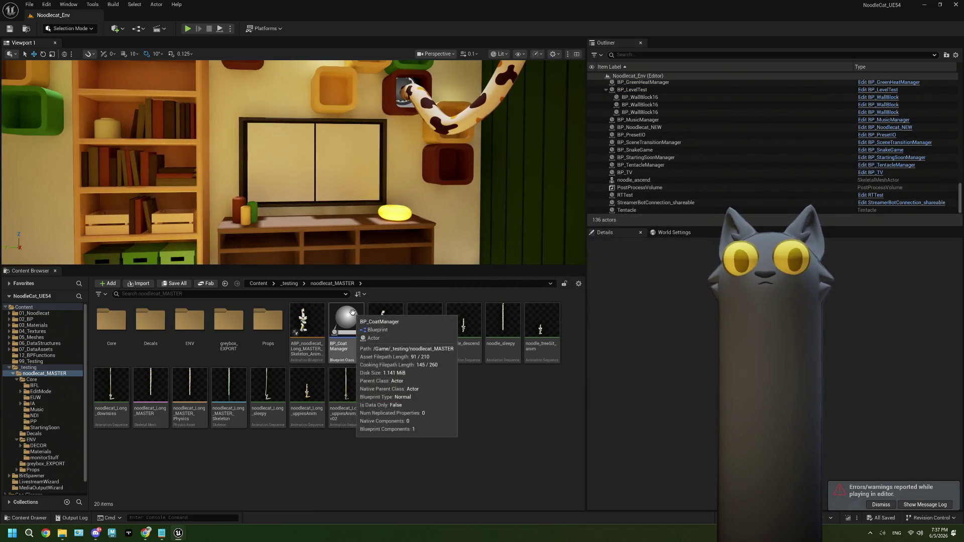
{"action": "left_click", "coordinate": [872, 172]}
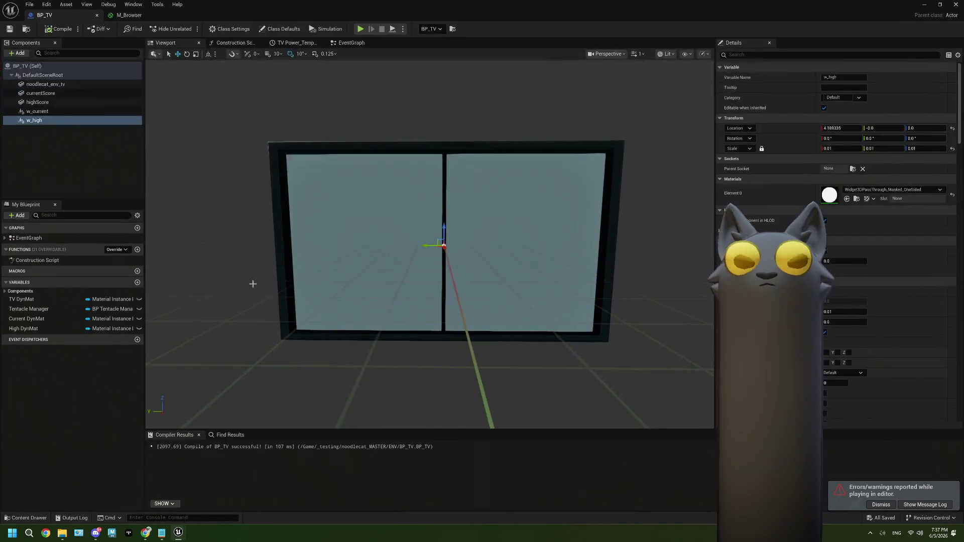
{"action": "left_click", "coordinate": [347, 45]}
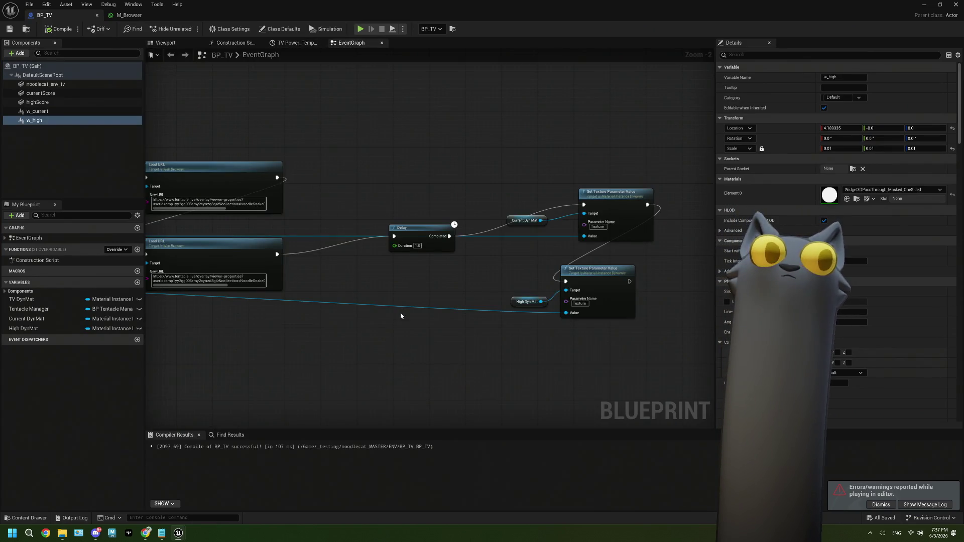
Bring the W High and W Current nodes into view and grab W High's output links.
{"action": "left_click_drag", "start_coordinate": [368, 312], "coordinate": [512, 297]}
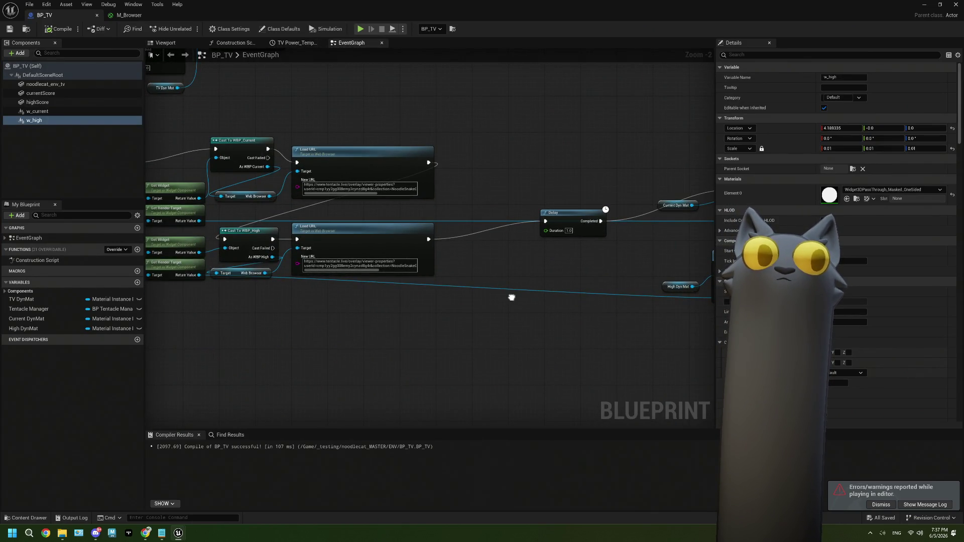
{"action": "scroll", "coordinate": [511, 298], "scroll_direction": "down", "scroll_amount": 3}
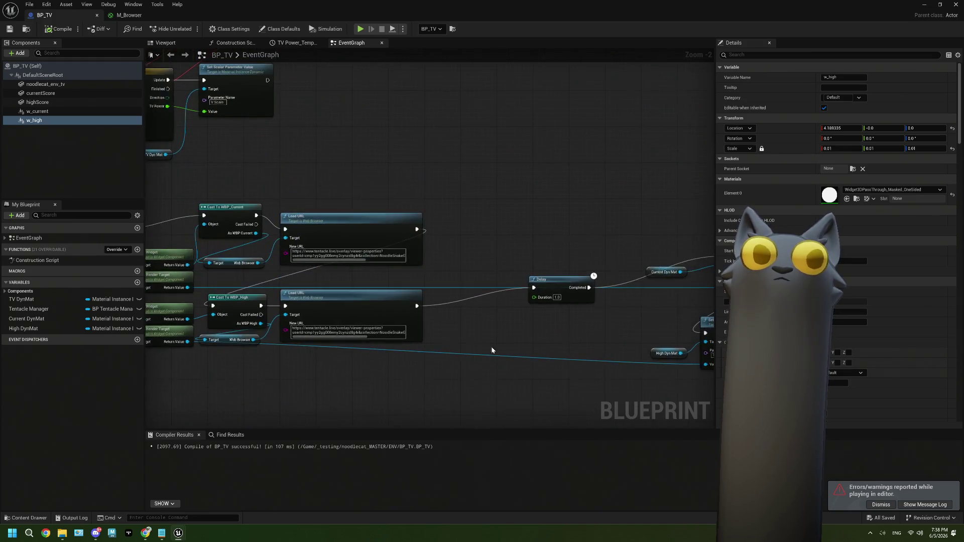
{"action": "scroll", "coordinate": [446, 195], "scroll_direction": "up", "scroll_amount": 5}
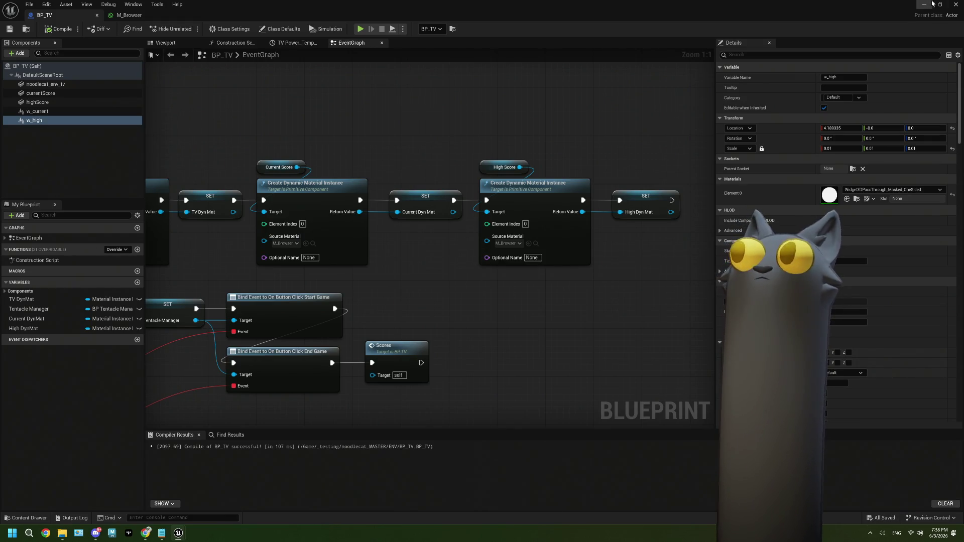
{"action": "scroll", "coordinate": [550, 325], "scroll_direction": "down", "scroll_amount": 2}
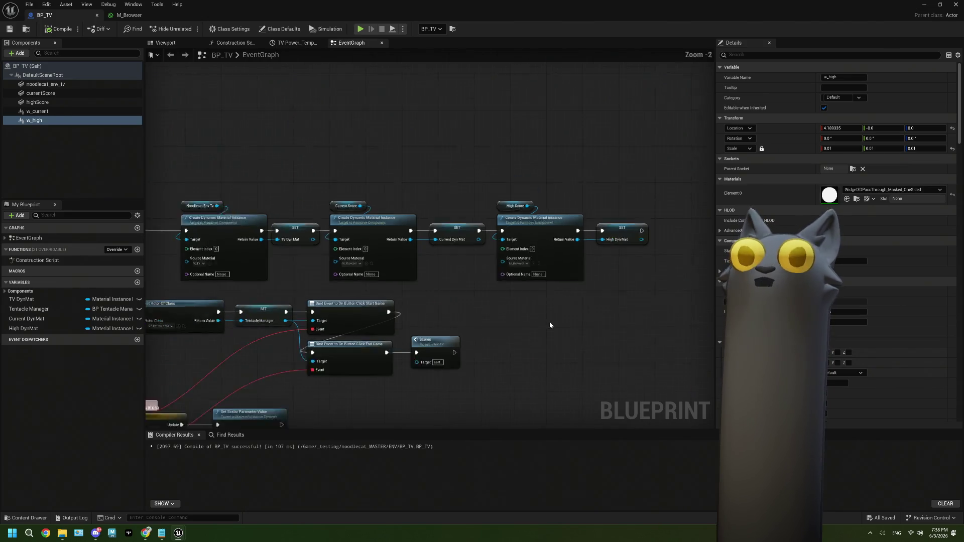
{"action": "mouse_move", "coordinate": [494, 372]}
{"action": "left_mouse_down"}
{"action": "mouse_move", "coordinate": [457, 254]}
{"action": "mouse_move", "coordinate": [544, 83]}
{"action": "mouse_move", "coordinate": [565, 82]}
{"action": "mouse_move", "coordinate": [518, 320]}
{"action": "left_mouse_up"}
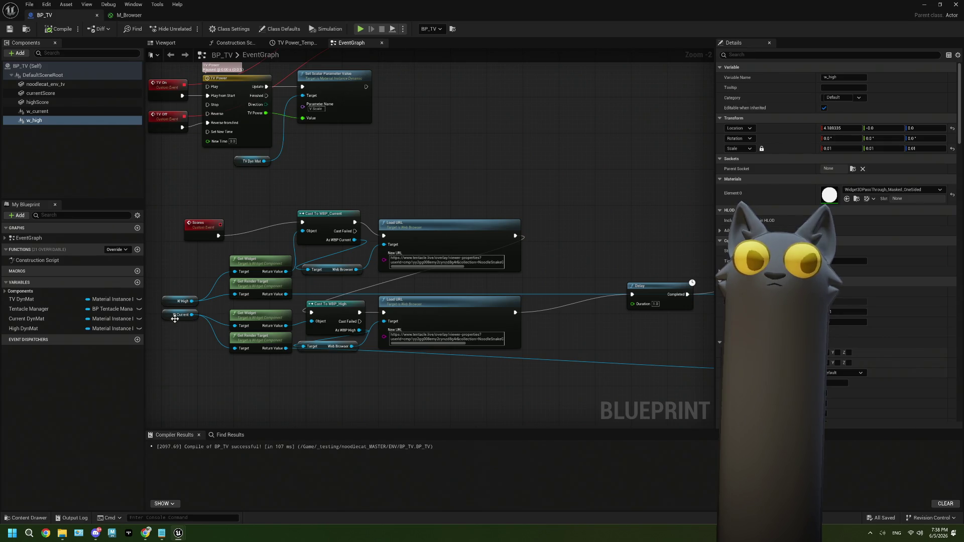
{"action": "scroll", "coordinate": [442, 352], "scroll_direction": "up", "scroll_amount": 2}
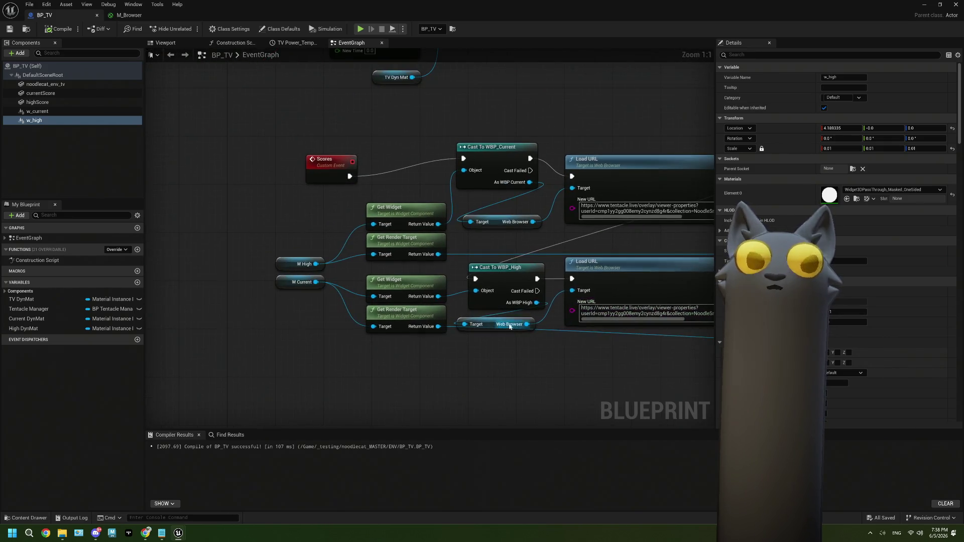
{"action": "left_click_drag", "start_coordinate": [493, 318], "coordinate": [390, 312]}
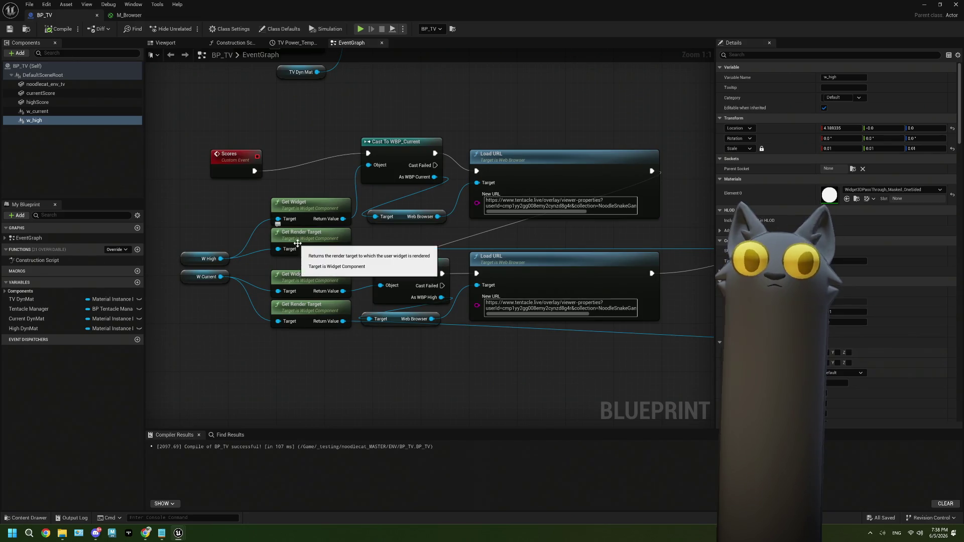
{"action": "left_click_drag", "start_coordinate": [378, 254], "coordinate": [372, 248]}
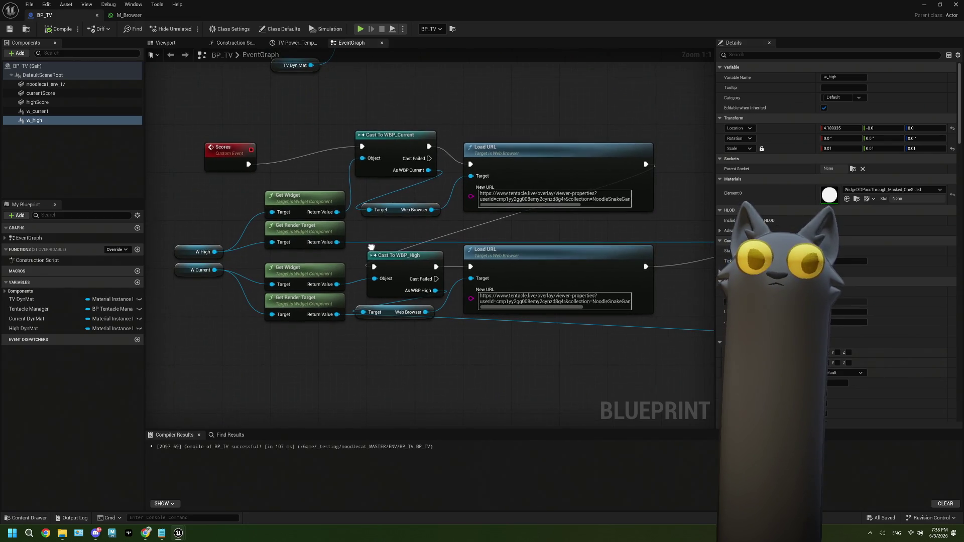
{"action": "left_click", "coordinate": [218, 261]}
Rewire W High to the lower Get Widget/Get Render Target and W Current to the upper.
{"action": "mouse_move", "coordinate": [214, 251]}
{"action": "left_mouse_down"}
{"action": "mouse_move", "coordinate": [201, 333]}
{"action": "mouse_move", "coordinate": [183, 344]}
{"action": "mouse_move", "coordinate": [205, 347]}
{"action": "left_mouse_up"}
{"action": "type", "text": "r"}
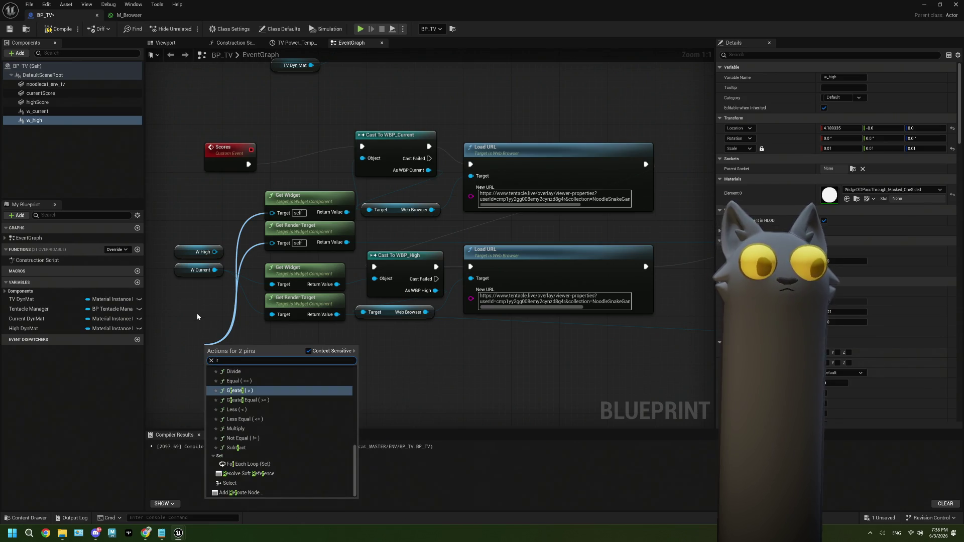
{"action": "key", "text": "Escape"}
{"action": "mouse_move", "coordinate": [216, 270]}
{"action": "left_mouse_down"}
{"action": "mouse_move", "coordinate": [214, 251]}
{"action": "mouse_move", "coordinate": [272, 212]}
{"action": "left_mouse_up"}
{"action": "left_click_drag", "start_coordinate": [215, 269], "coordinate": [272, 242]}
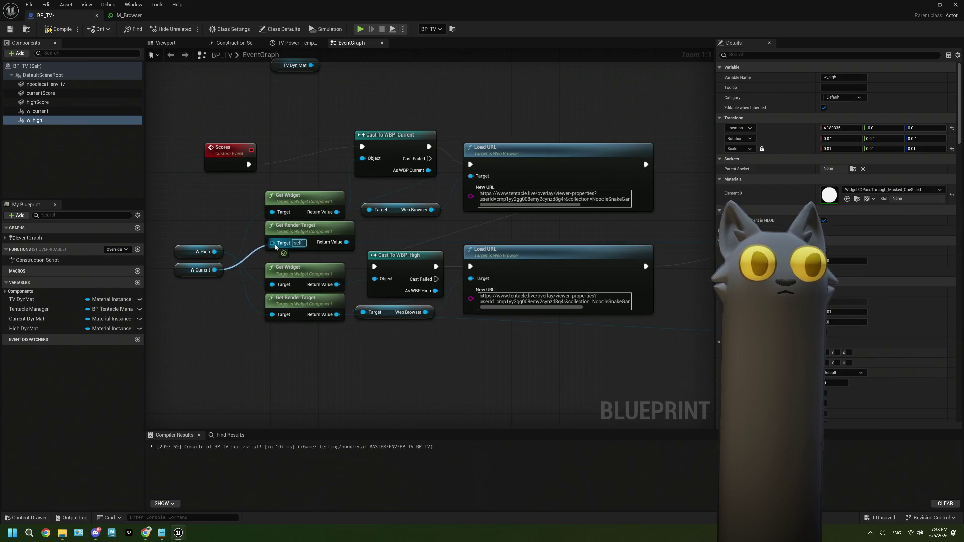
{"action": "left_click_drag", "start_coordinate": [552, 210], "coordinate": [607, 206]}
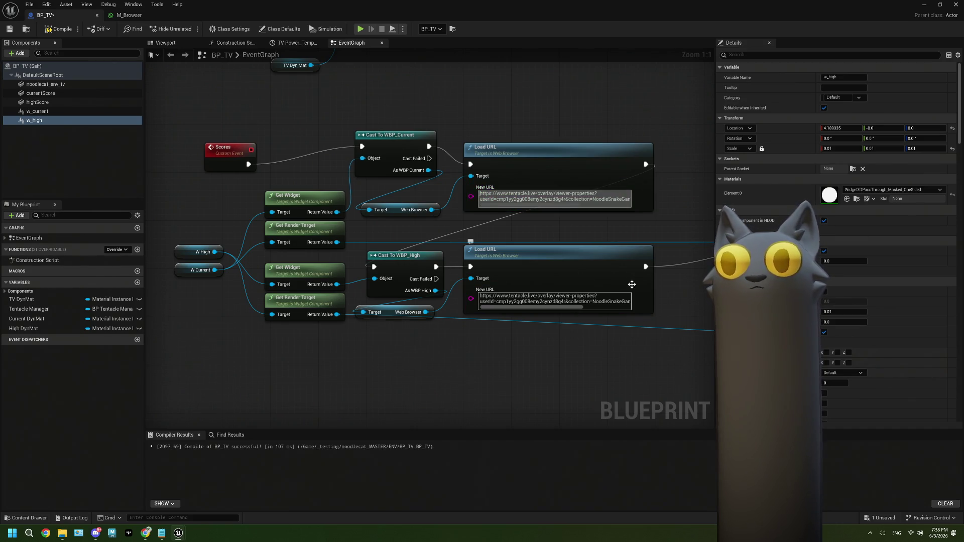
{"action": "scroll", "coordinate": [460, 283], "scroll_direction": "down", "scroll_amount": 5}
{"action": "left_click_drag", "start_coordinate": [460, 283], "coordinate": [537, 294]}
{"action": "scroll", "coordinate": [535, 292], "scroll_direction": "up", "scroll_amount": 3}
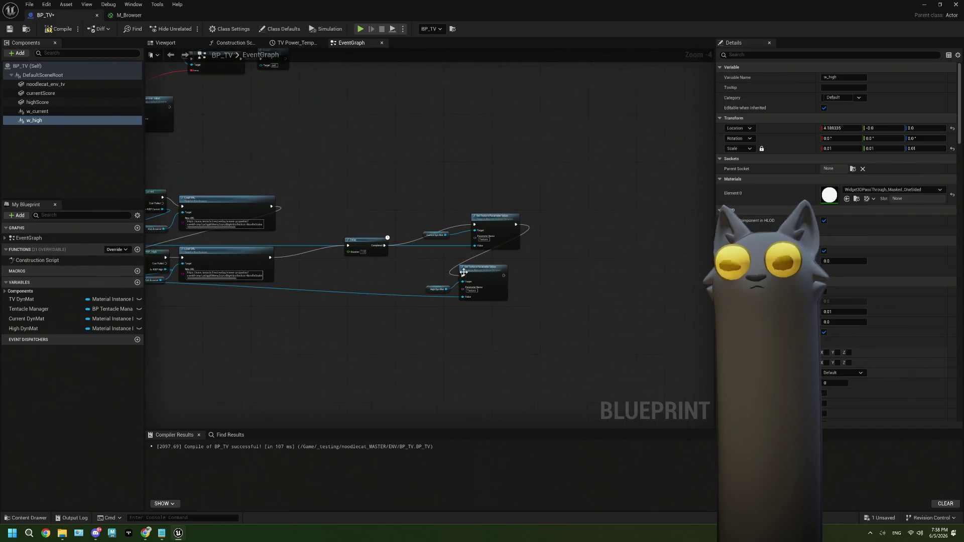
{"action": "mouse_move", "coordinate": [362, 255]}
{"action": "left_mouse_down"}
{"action": "mouse_move", "coordinate": [708, 208]}
{"action": "mouse_move", "coordinate": [424, 220]}
{"action": "left_mouse_up"}
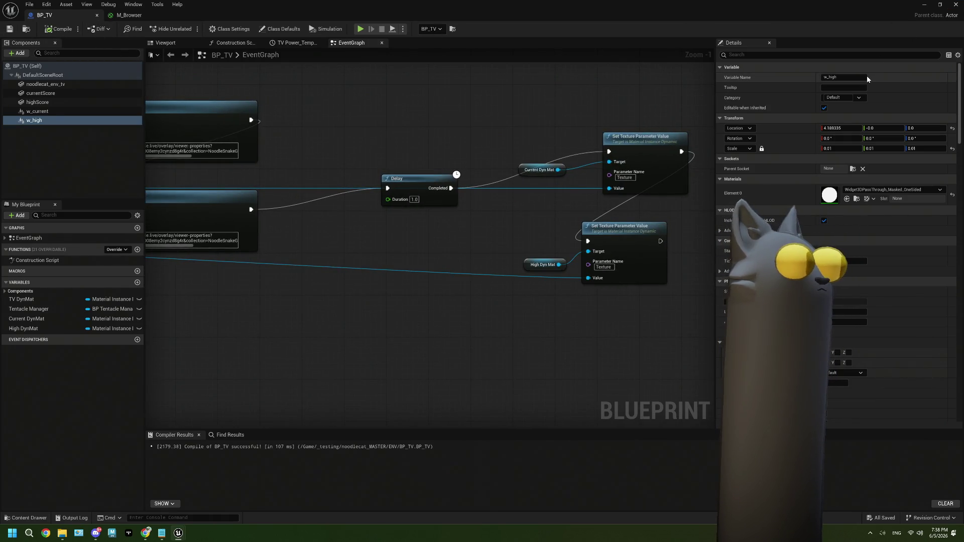
Start a Play-in-Editor run and take control of the game view.
{"action": "left_click", "coordinate": [955, 5]}
{"action": "left_click", "coordinate": [188, 29]}
{"action": "left_click", "coordinate": [402, 171]}
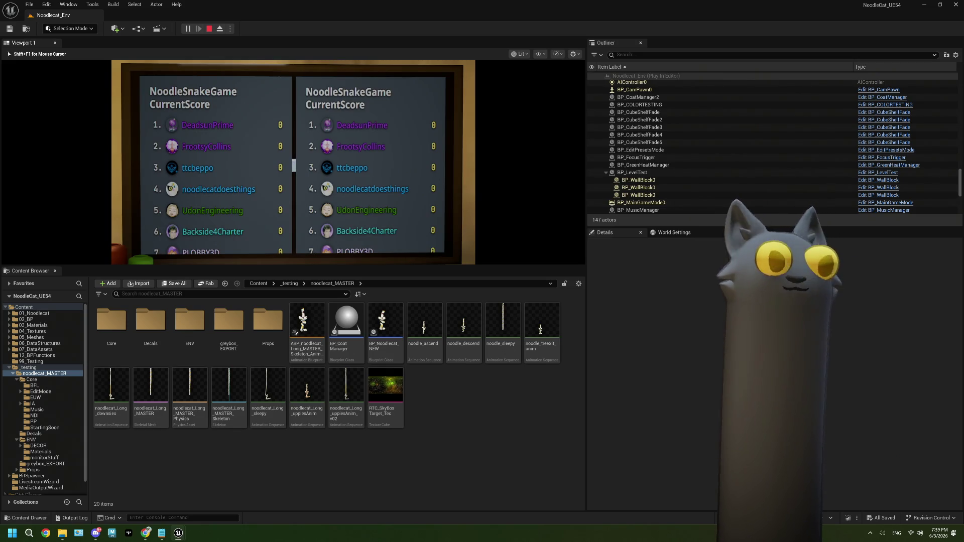
{"action": "key", "text": "Escape"}
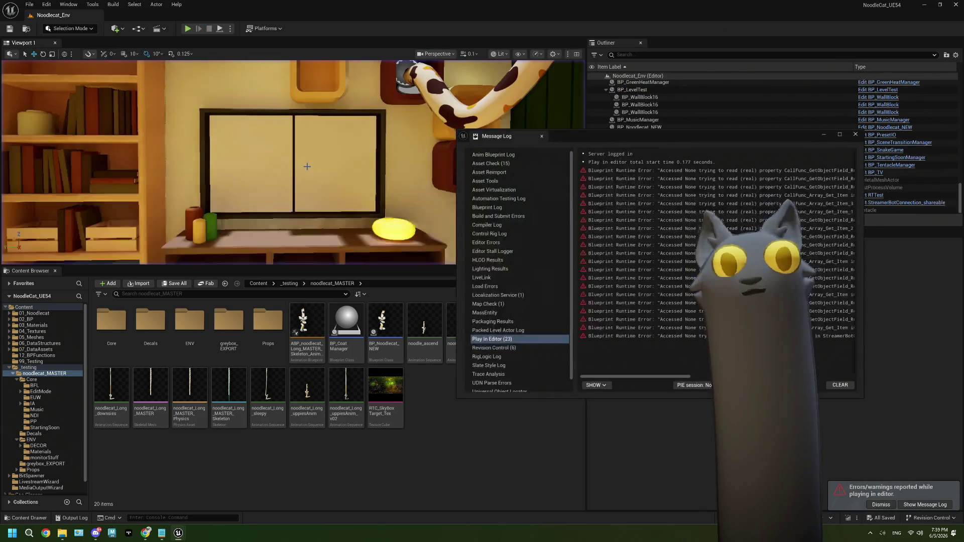
{"action": "left_click", "coordinate": [855, 135]}
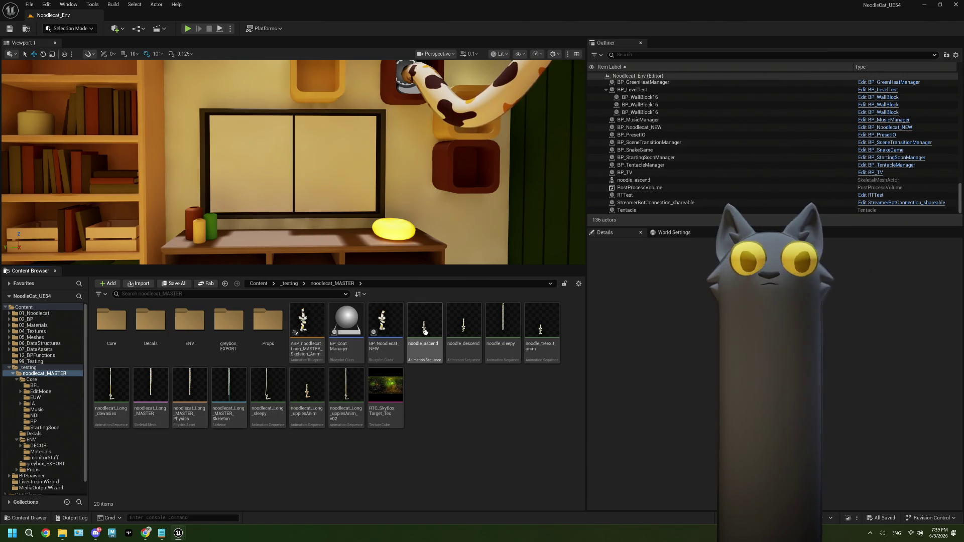
{"action": "mouse_move", "coordinate": [315, 197]}
{"action": "left_mouse_down"}
{"action": "mouse_move", "coordinate": [318, 221]}
{"action": "mouse_move", "coordinate": [323, 191]}
{"action": "mouse_move", "coordinate": [309, 189]}
{"action": "left_mouse_up"}
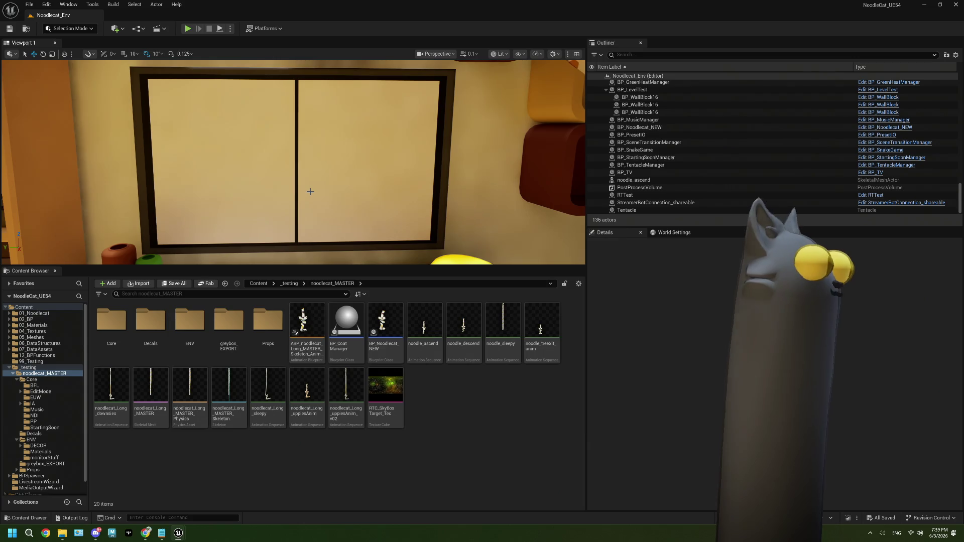
{"action": "left_click_drag", "start_coordinate": [310, 192], "coordinate": [331, 202]}
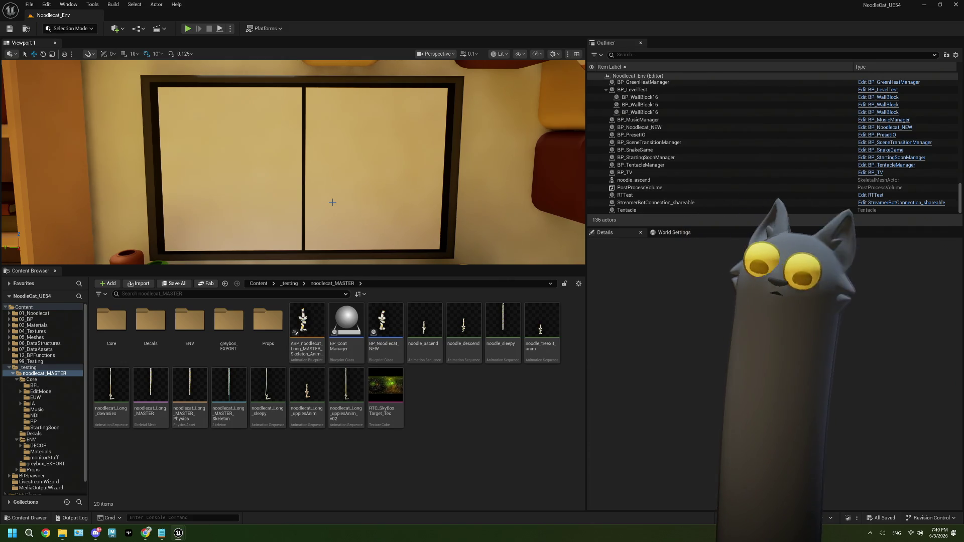
Reframe the view on the TV screens, select BP_TV, and open its blueprint.
{"action": "mouse_move", "coordinate": [332, 202]}
{"action": "left_mouse_down"}
{"action": "mouse_move", "coordinate": [311, 202]}
{"action": "mouse_move", "coordinate": [346, 201]}
{"action": "left_mouse_up"}
{"action": "left_click", "coordinate": [332, 202]}
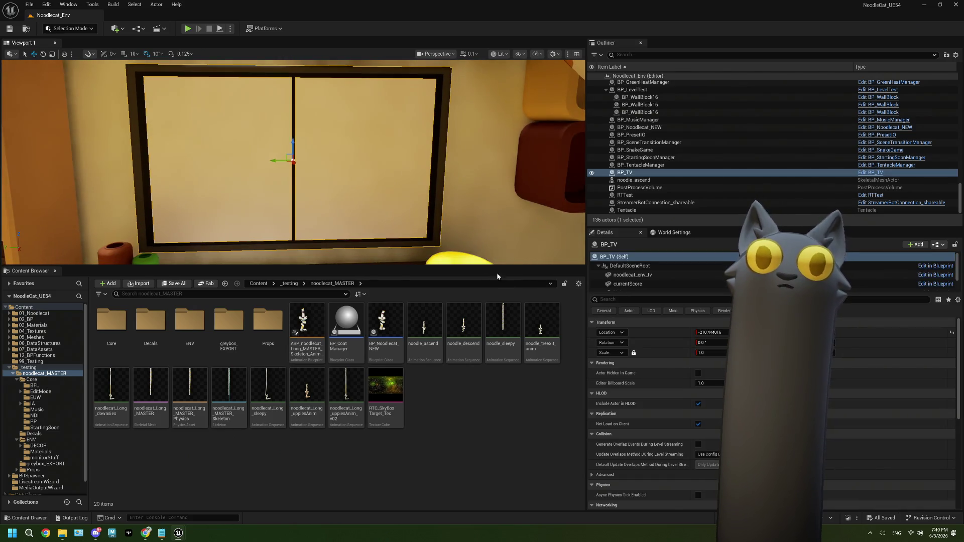
{"action": "left_click", "coordinate": [870, 172]}
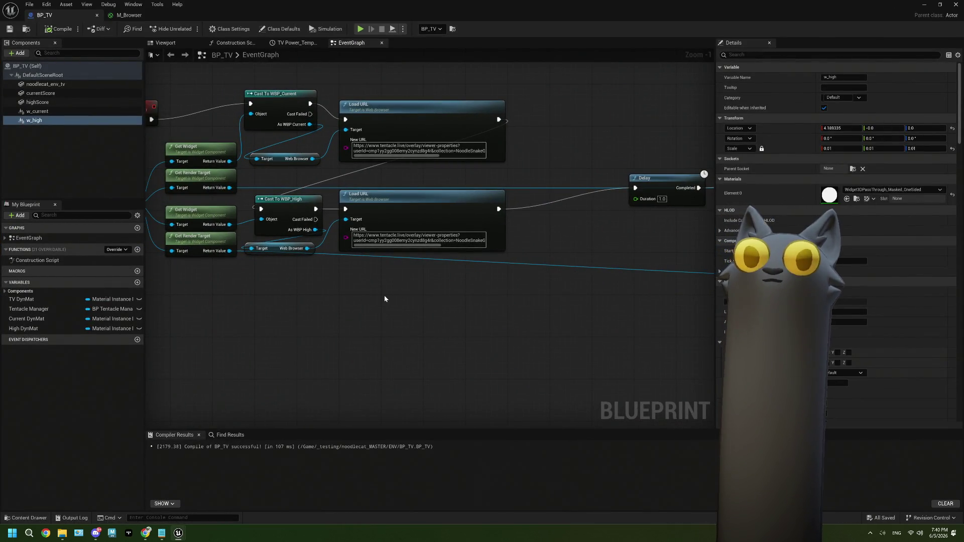
Move W Current above W High and check the w_current and w_high widget classes.
{"action": "left_click_drag", "start_coordinate": [290, 290], "coordinate": [431, 307]}
{"action": "scroll", "coordinate": [308, 275], "scroll_direction": "up", "scroll_amount": 1}
{"action": "mouse_move", "coordinate": [253, 232]}
{"action": "left_mouse_down"}
{"action": "mouse_move", "coordinate": [254, 175]}
{"action": "mouse_move", "coordinate": [254, 192]}
{"action": "left_mouse_up"}
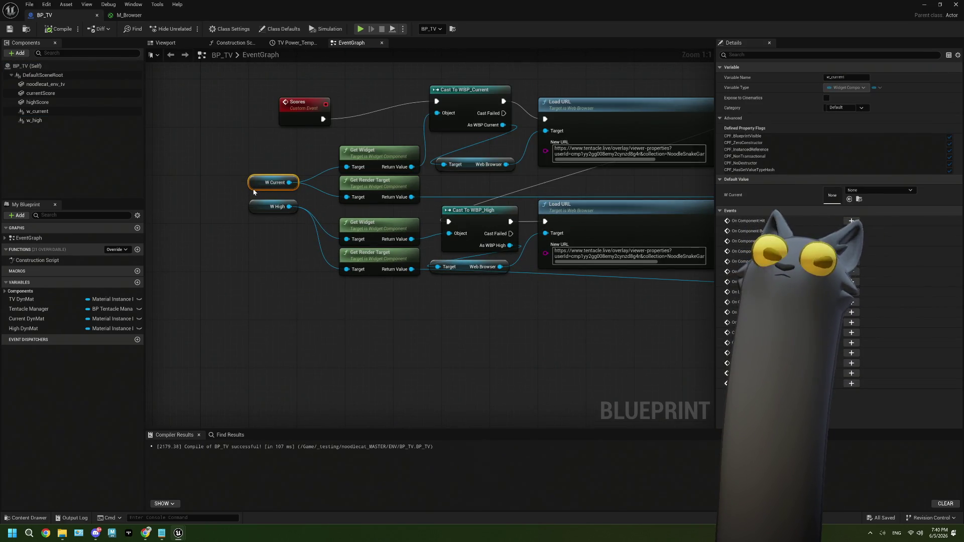
{"action": "left_click", "coordinate": [38, 111]}
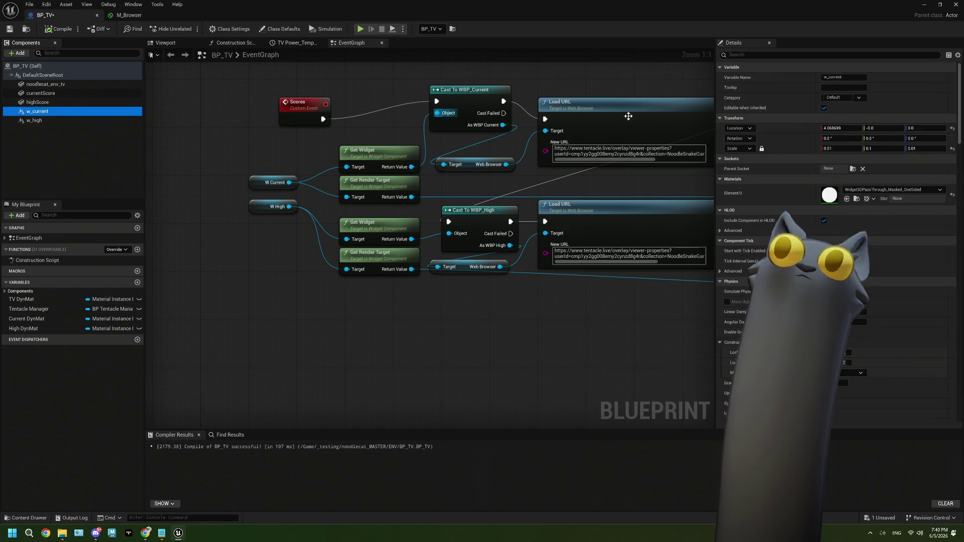
{"action": "left_click", "coordinate": [732, 55]}
{"action": "type", "text": "c"}
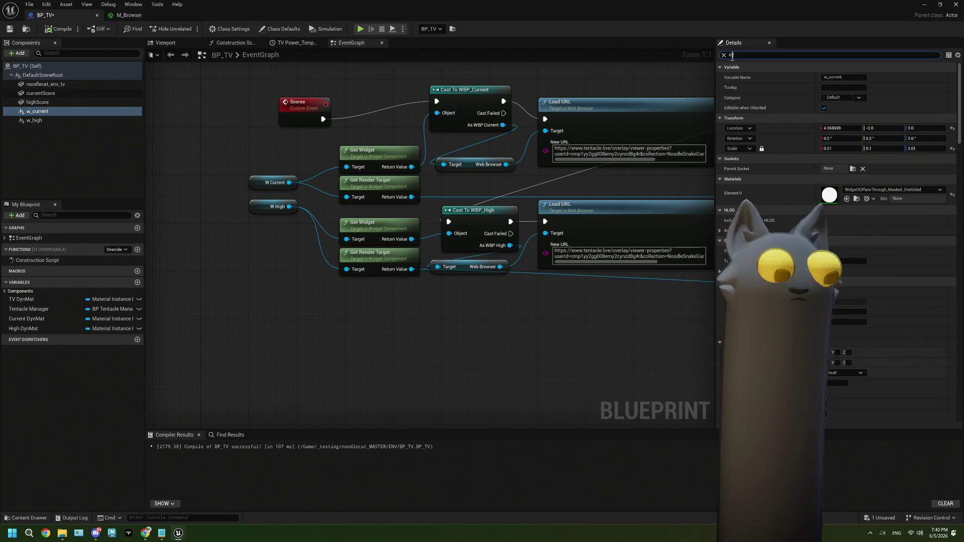
{"action": "type", "text": "las"}
{"action": "left_click", "coordinate": [43, 120]}
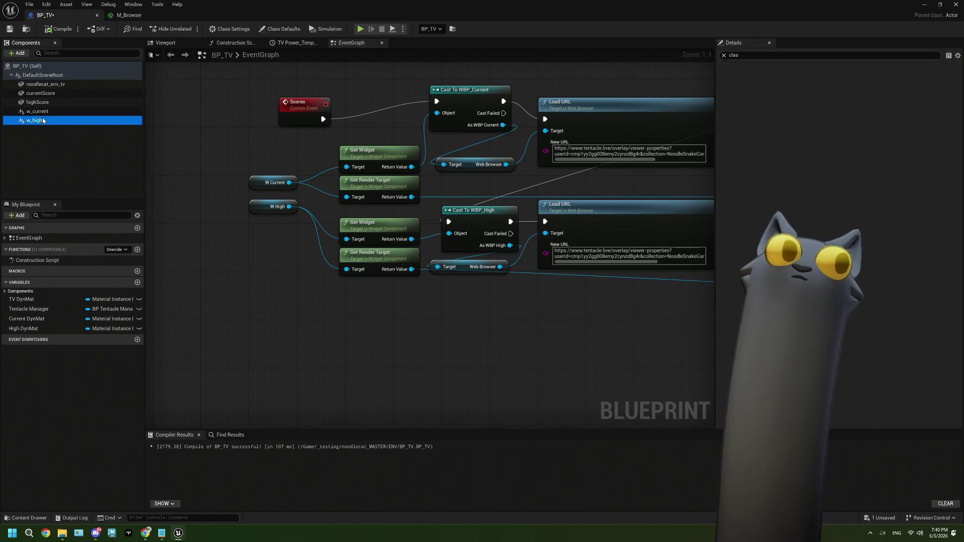
Check the HighScore and CurrentScore Load URL addresses, then compile and save BP_TV.
{"action": "mouse_move", "coordinate": [543, 299]}
{"action": "left_mouse_down"}
{"action": "mouse_move", "coordinate": [473, 267]}
{"action": "mouse_move", "coordinate": [491, 248]}
{"action": "mouse_move", "coordinate": [536, 246]}
{"action": "left_mouse_up"}
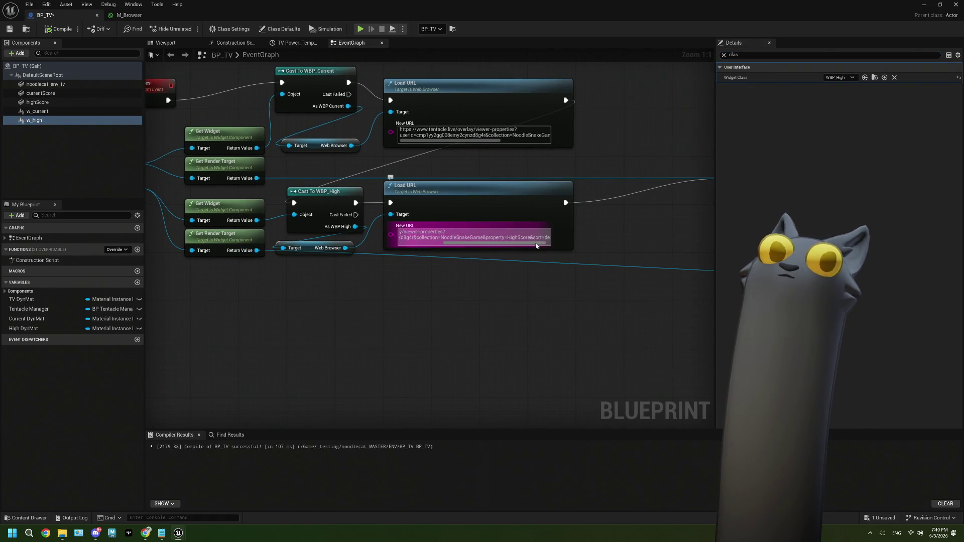
{"action": "left_click_drag", "start_coordinate": [482, 137], "coordinate": [530, 145]}
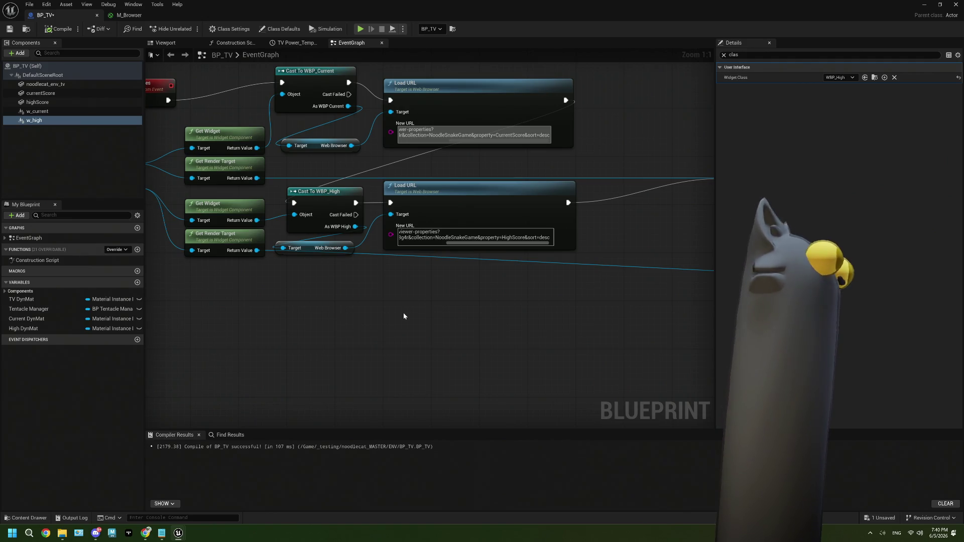
{"action": "key", "text": "F7"}
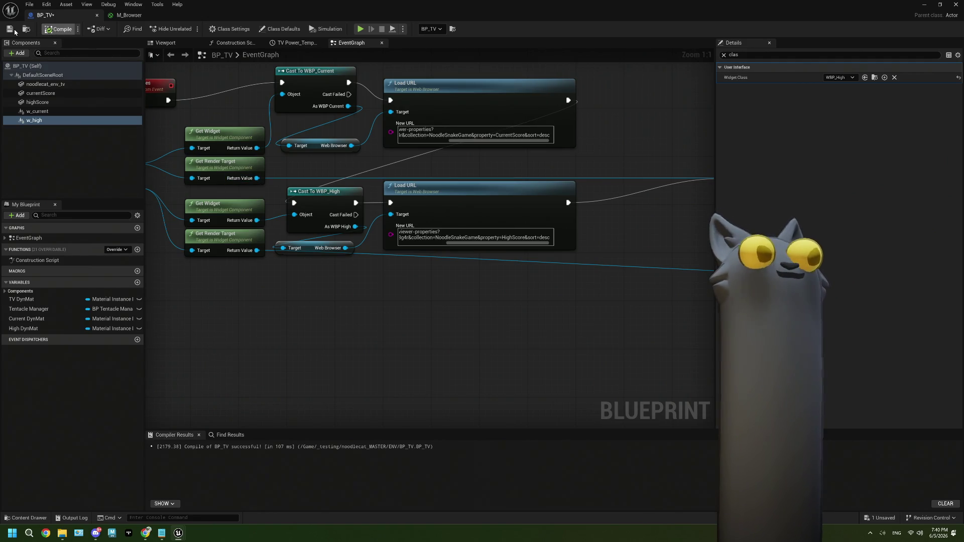
{"action": "key", "text": "ctrl+s"}
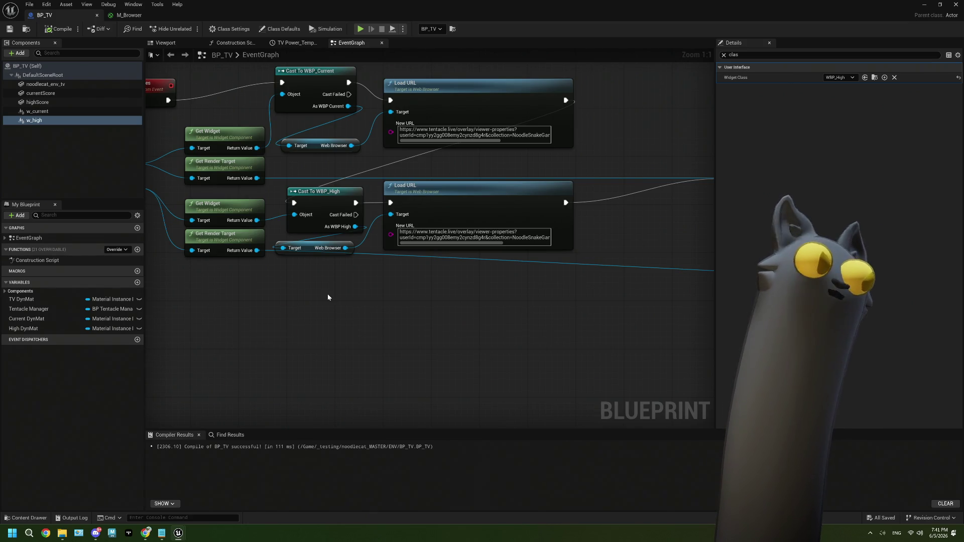
Reposition the W High getter lower-right and the W Current getter beside its widget nodes.
{"action": "mouse_move", "coordinate": [611, 243]}
{"action": "left_mouse_down"}
{"action": "mouse_move", "coordinate": [330, 253]}
{"action": "mouse_move", "coordinate": [362, 252]}
{"action": "mouse_move", "coordinate": [524, 299]}
{"action": "mouse_move", "coordinate": [416, 370]}
{"action": "mouse_move", "coordinate": [466, 141]}
{"action": "mouse_move", "coordinate": [452, 216]}
{"action": "mouse_move", "coordinate": [467, 160]}
{"action": "mouse_move", "coordinate": [629, 190]}
{"action": "mouse_move", "coordinate": [390, 211]}
{"action": "mouse_move", "coordinate": [398, 211]}
{"action": "mouse_move", "coordinate": [333, 201]}
{"action": "left_mouse_up"}
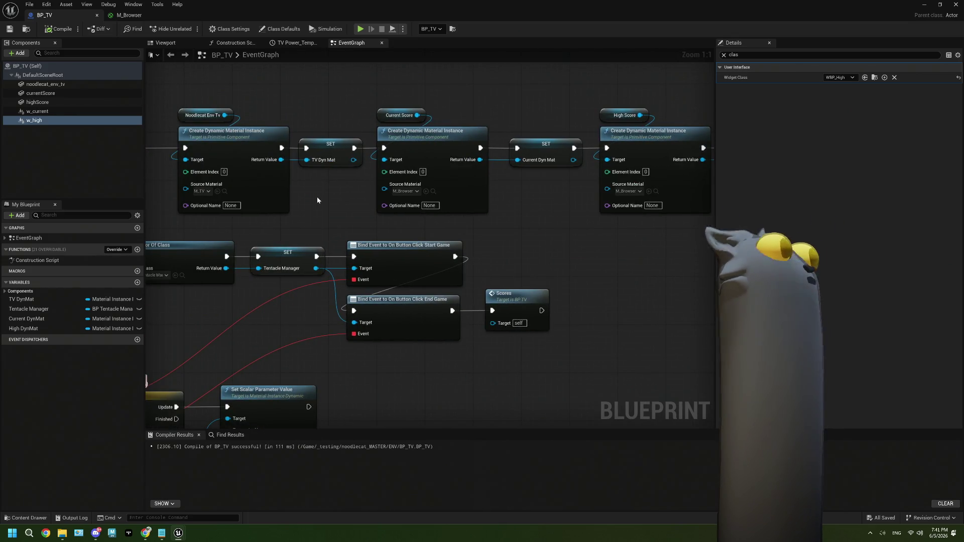
{"action": "scroll", "coordinate": [425, 287], "scroll_direction": "down", "scroll_amount": 3}
{"action": "mouse_move", "coordinate": [442, 323]}
{"action": "left_mouse_down"}
{"action": "mouse_move", "coordinate": [409, 247]}
{"action": "mouse_move", "coordinate": [274, 321]}
{"action": "left_mouse_up"}
{"action": "scroll", "coordinate": [274, 321], "scroll_direction": "up", "scroll_amount": 3}
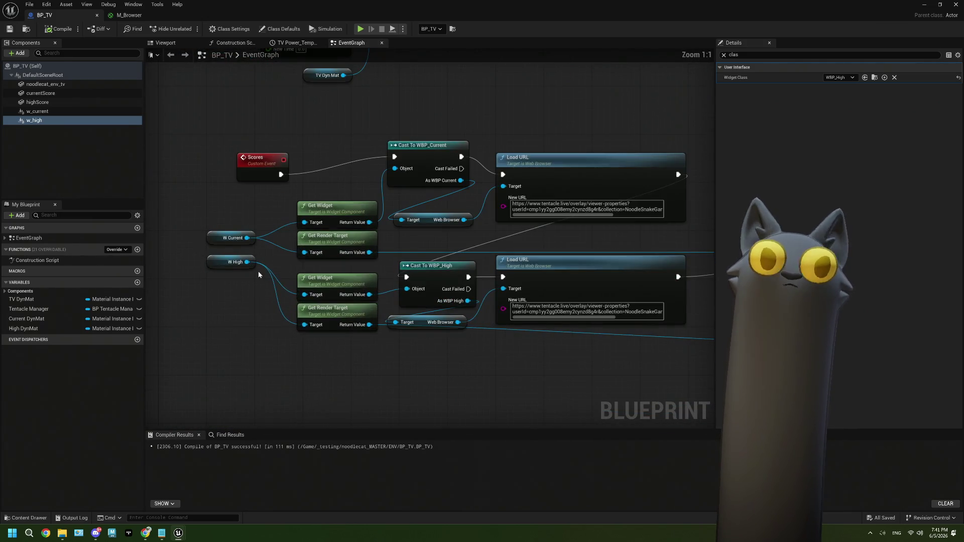
{"action": "mouse_move", "coordinate": [251, 268]}
{"action": "left_mouse_down"}
{"action": "mouse_move", "coordinate": [259, 309]}
{"action": "mouse_move", "coordinate": [272, 313]}
{"action": "left_mouse_up"}
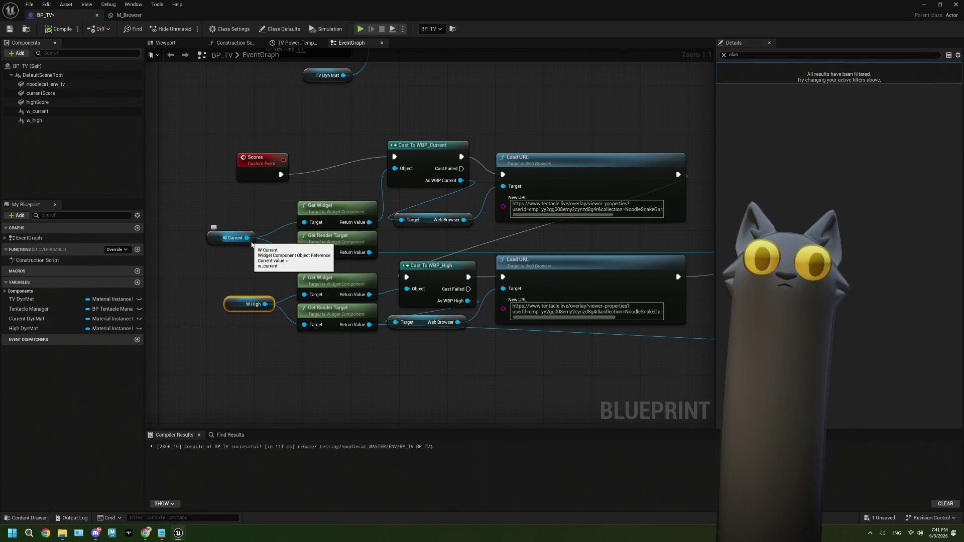
{"action": "left_click_drag", "start_coordinate": [251, 241], "coordinate": [269, 246]}
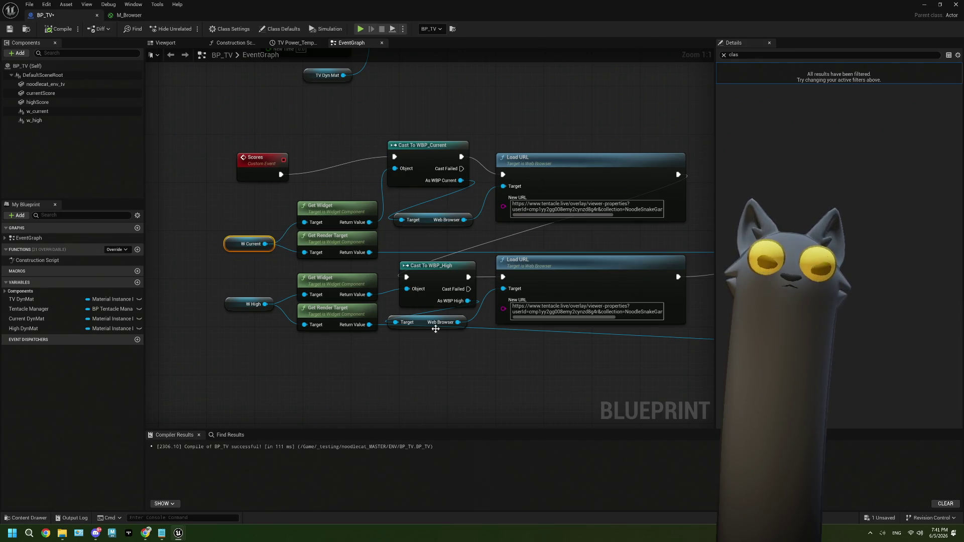
{"action": "mouse_move", "coordinate": [592, 327]}
{"action": "left_mouse_down"}
{"action": "mouse_move", "coordinate": [450, 345]}
{"action": "mouse_move", "coordinate": [394, 332]}
{"action": "mouse_move", "coordinate": [562, 327]}
{"action": "mouse_move", "coordinate": [323, 335]}
{"action": "left_mouse_up"}
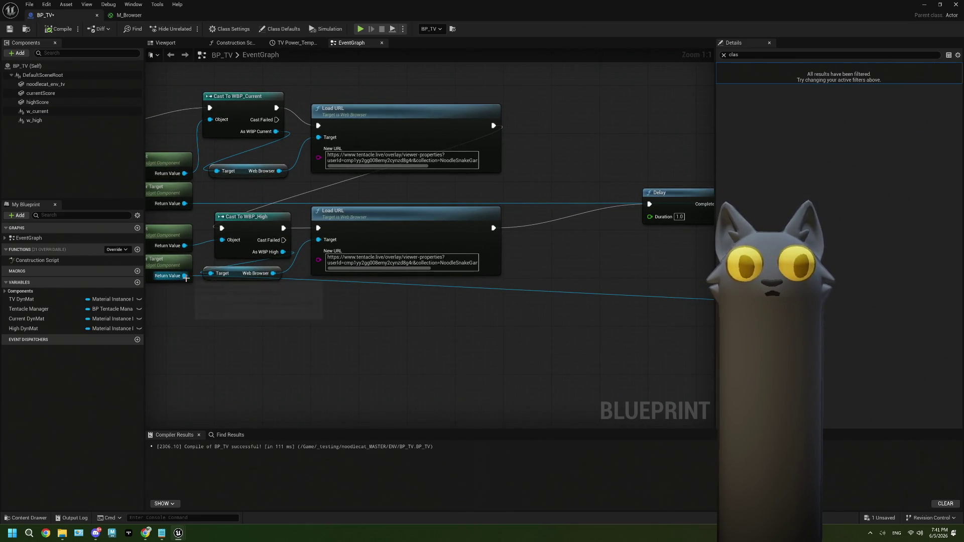
{"action": "left_click_drag", "start_coordinate": [239, 304], "coordinate": [302, 310]}
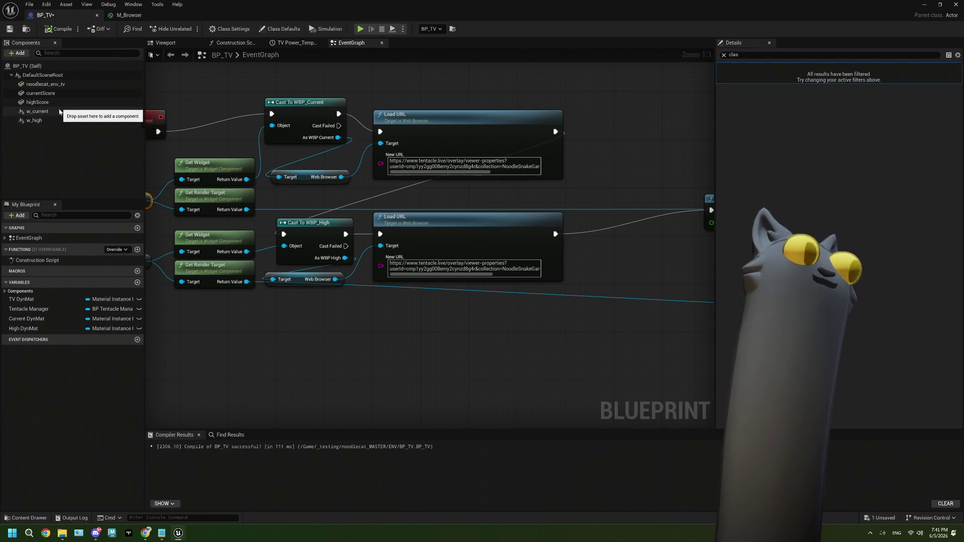
Set the w_high component's Scale to 1.0, save BP_TV, and return to the level editor.
{"action": "left_click", "coordinate": [35, 121]}
{"action": "left_click", "coordinate": [723, 55]}
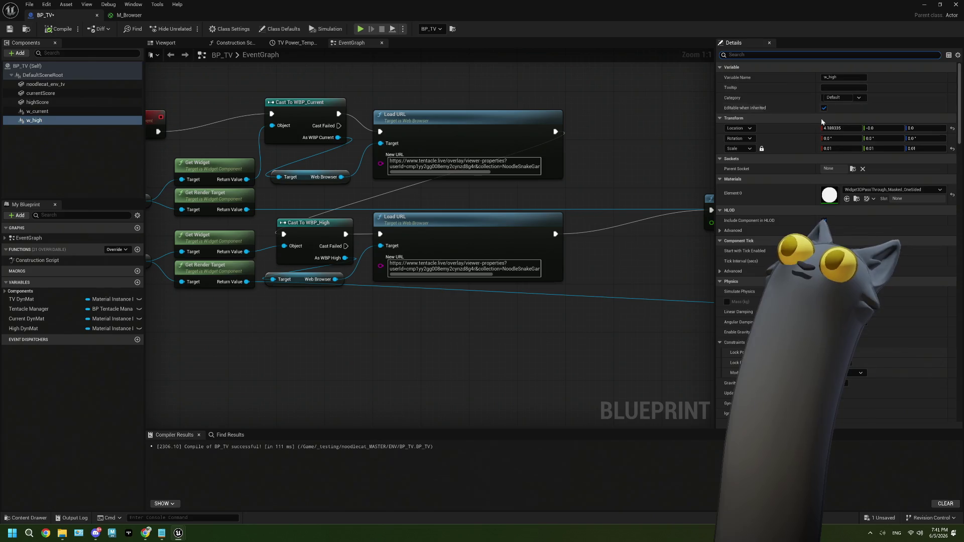
{"action": "left_click", "coordinate": [841, 149]}
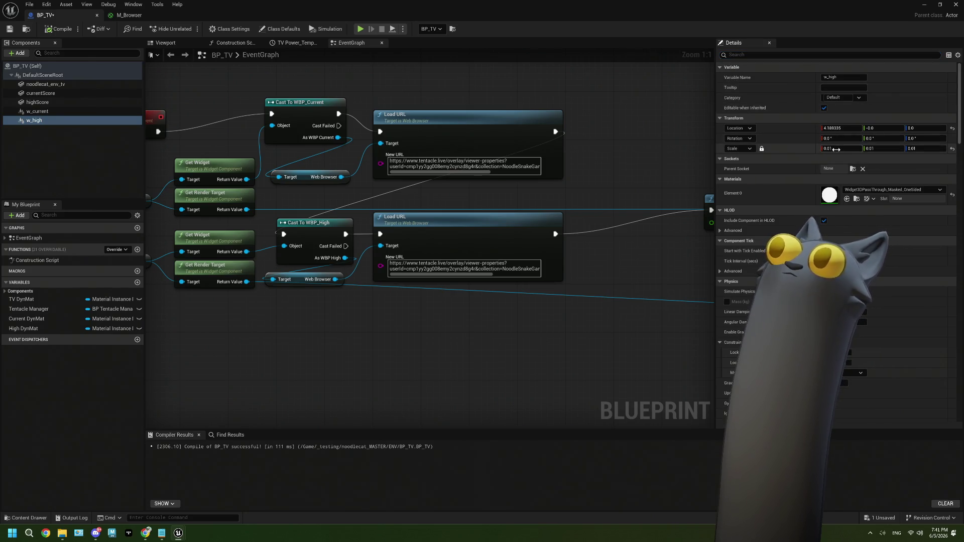
{"action": "type", "text": "1"}
{"action": "key", "text": "Tab"}
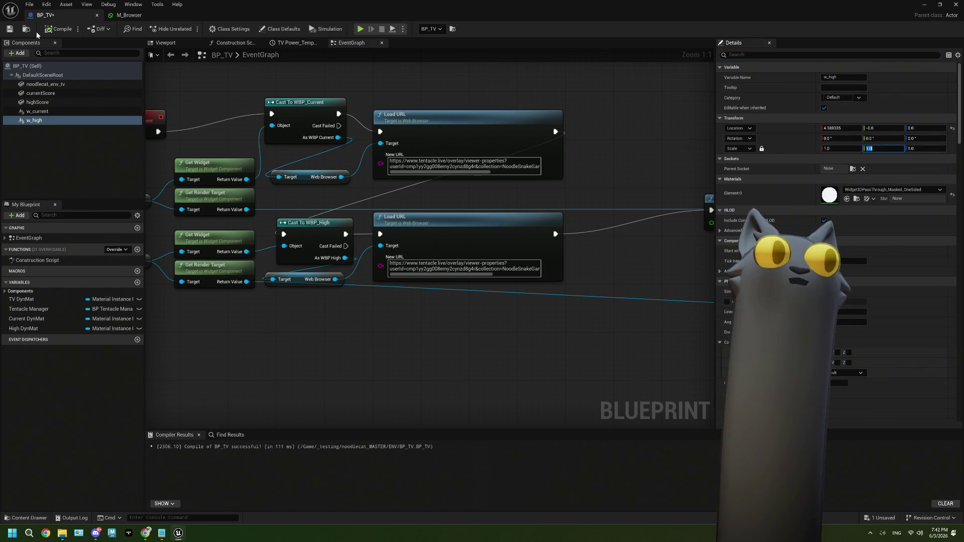
{"action": "left_click", "coordinate": [10, 29]}
{"action": "left_click", "coordinate": [923, 5]}
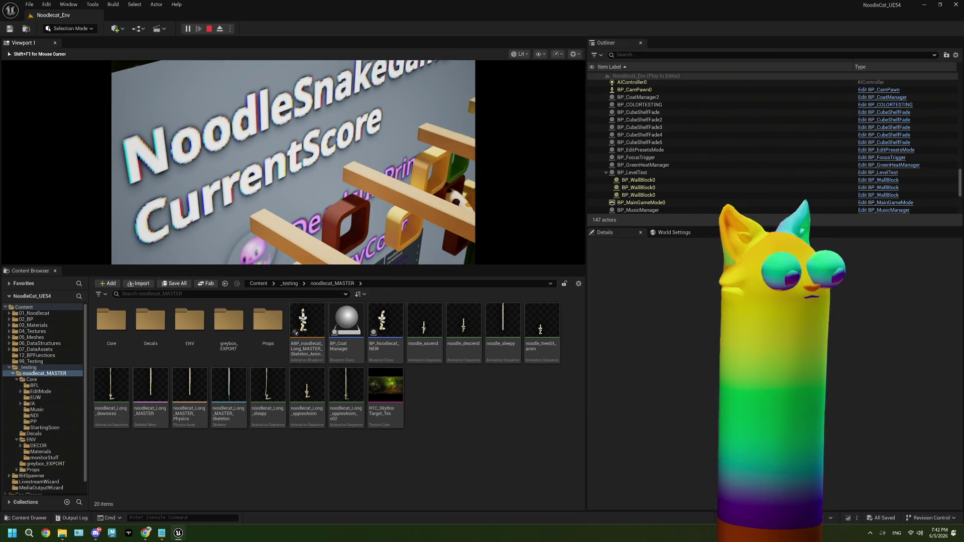
End Play In Editor with Esc, dismiss the Message Log, and turn the viewport across the room.
{"action": "key", "text": "Escape"}
{"action": "left_click", "coordinate": [857, 135]}
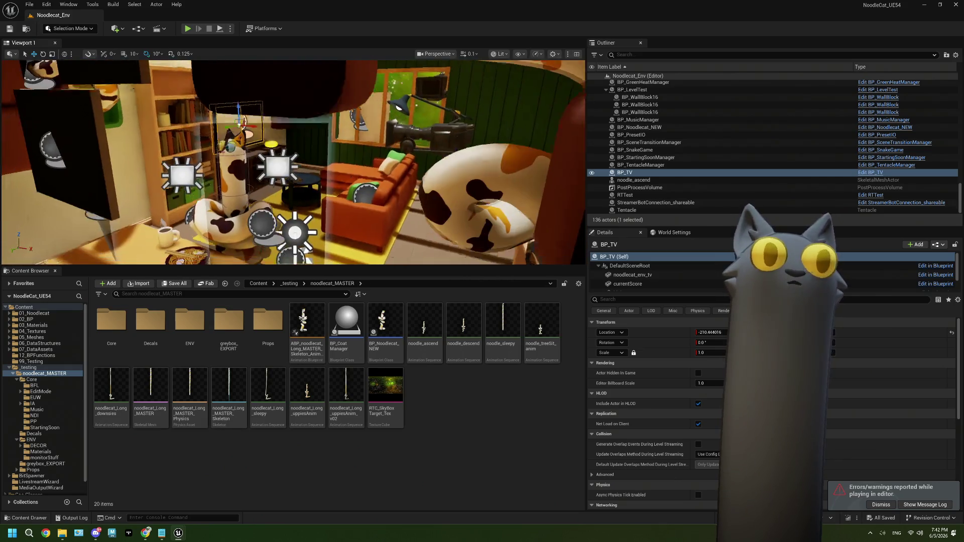
{"action": "left_click_drag", "start_coordinate": [310, 243], "coordinate": [309, 242]}
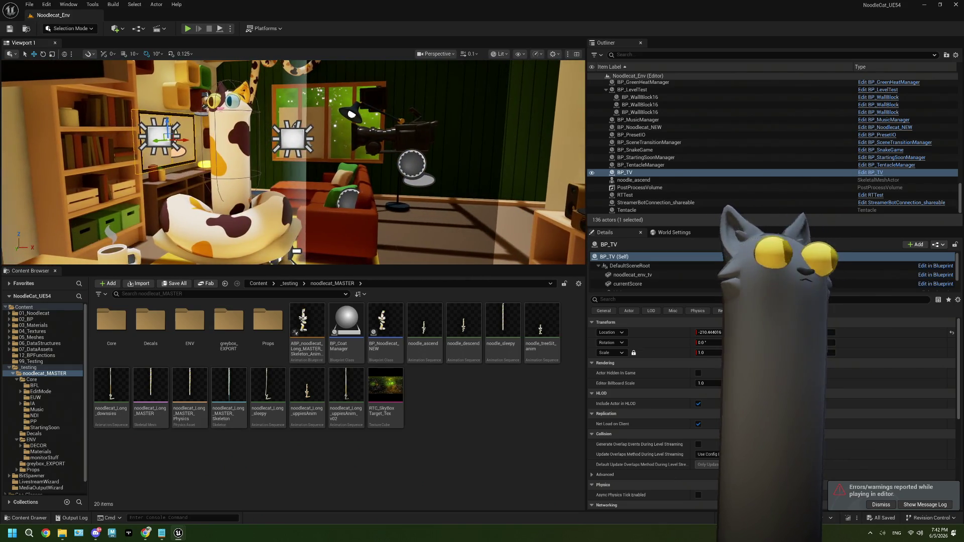
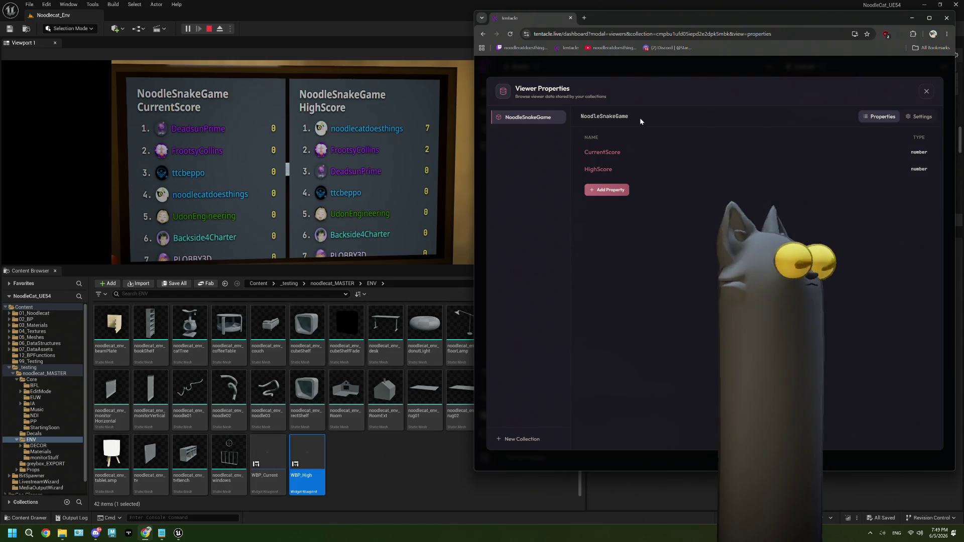
Copy the NoodleSnakeGame HighScore overlay URL from Tentacle, then stop the Unreal play session.
{"action": "left_click", "coordinate": [589, 157]}
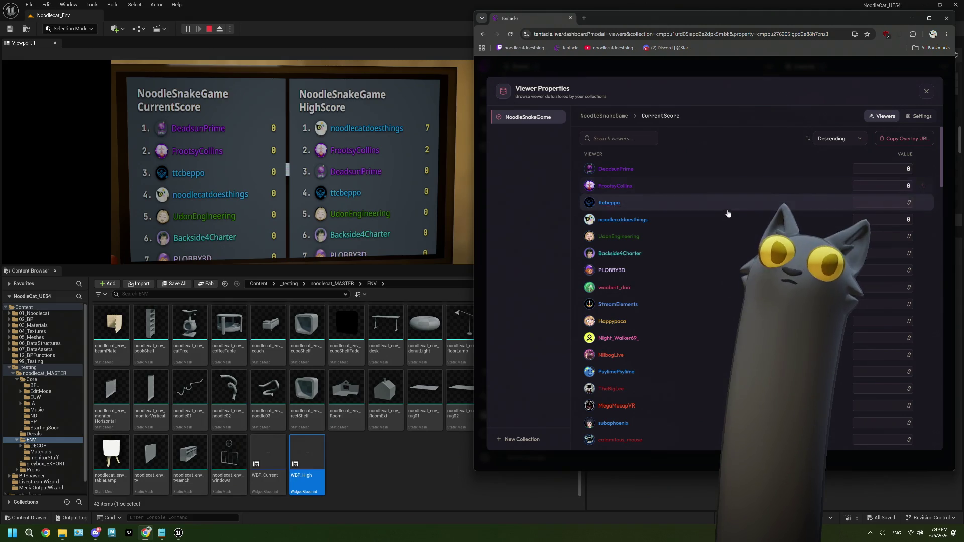
{"action": "key", "text": "alt+Left"}
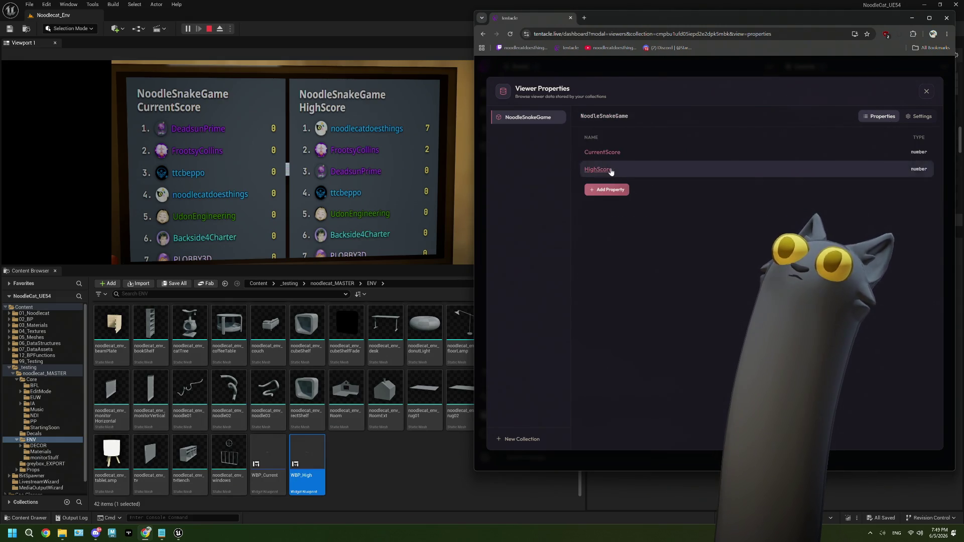
{"action": "left_click", "coordinate": [610, 171]}
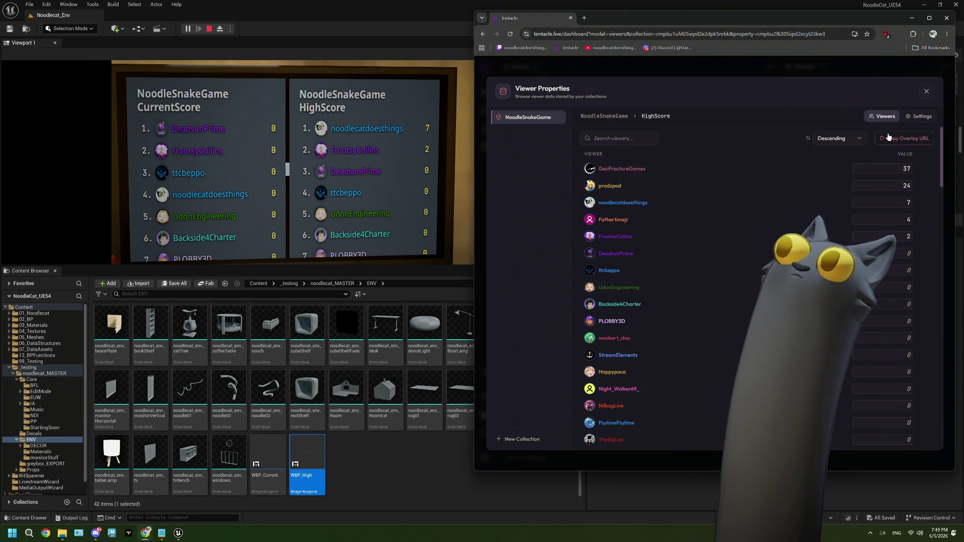
{"action": "left_click", "coordinate": [914, 139]}
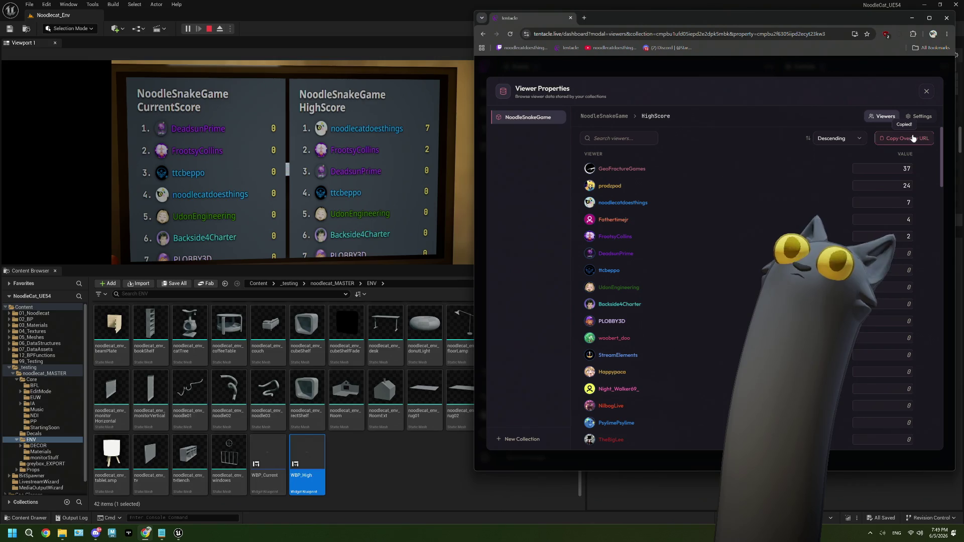
{"action": "left_click", "coordinate": [208, 30]}
{"action": "left_click", "coordinate": [208, 29]}
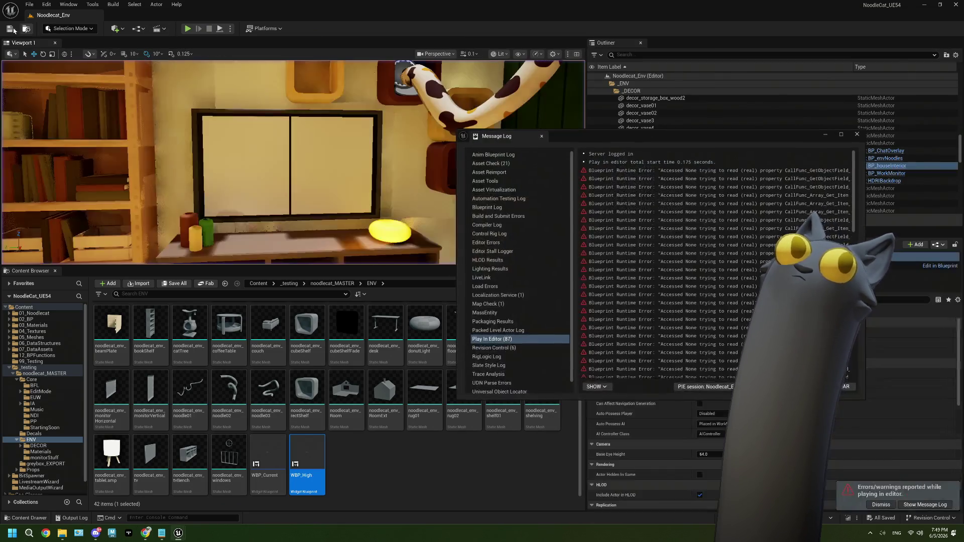
Paste the HighScore overlay URL into WBP_High's web browser Initial URL field.
{"action": "double_click", "coordinate": [307, 457]}
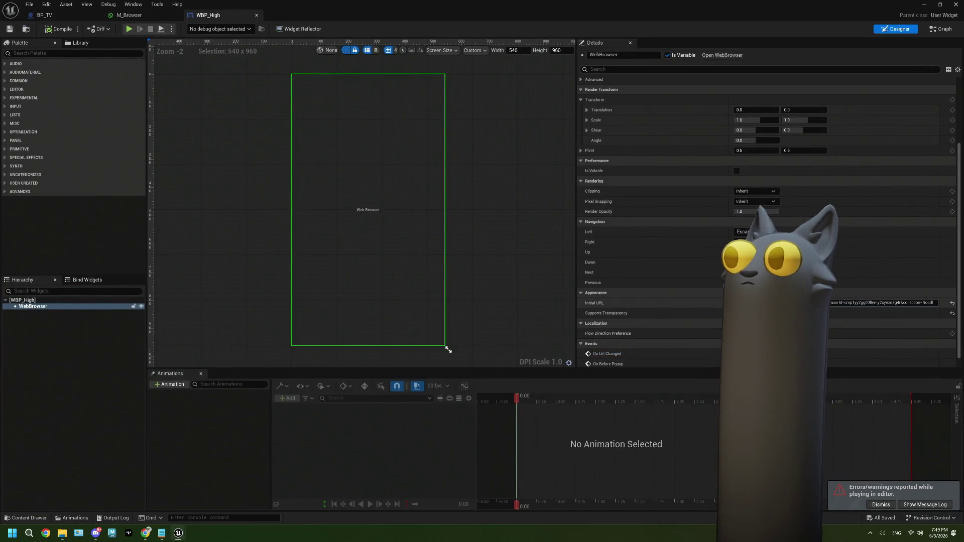
{"action": "left_click", "coordinate": [884, 303]}
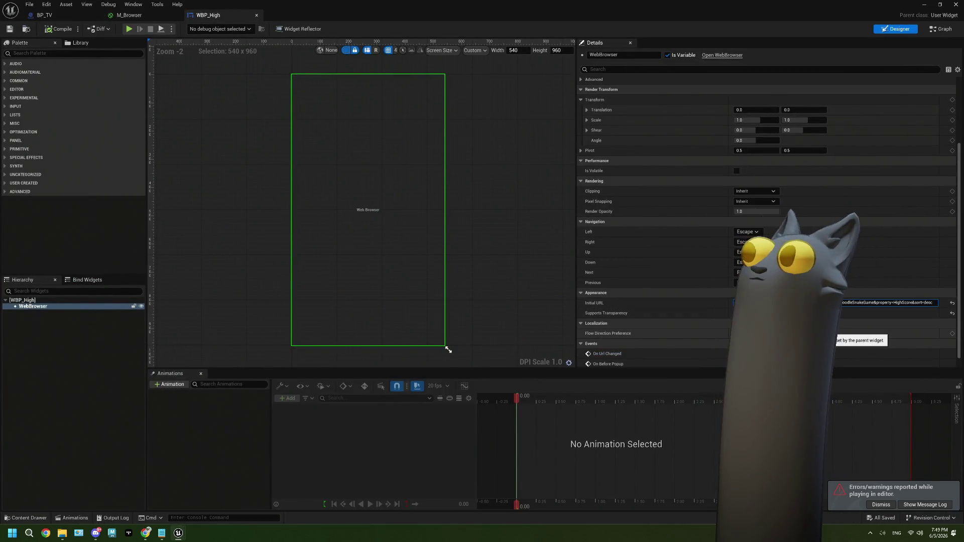
{"action": "key", "text": "Return"}
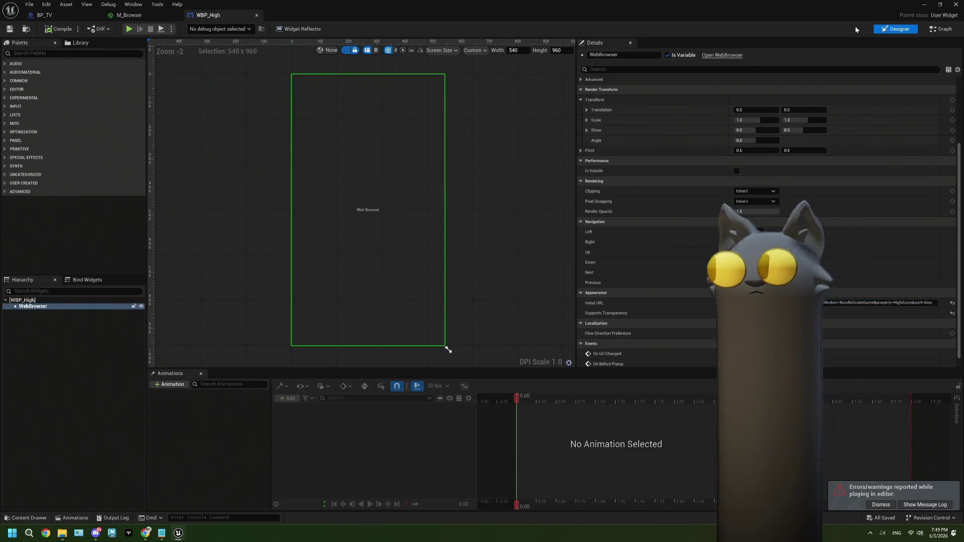
{"action": "left_click", "coordinate": [151, 532]}
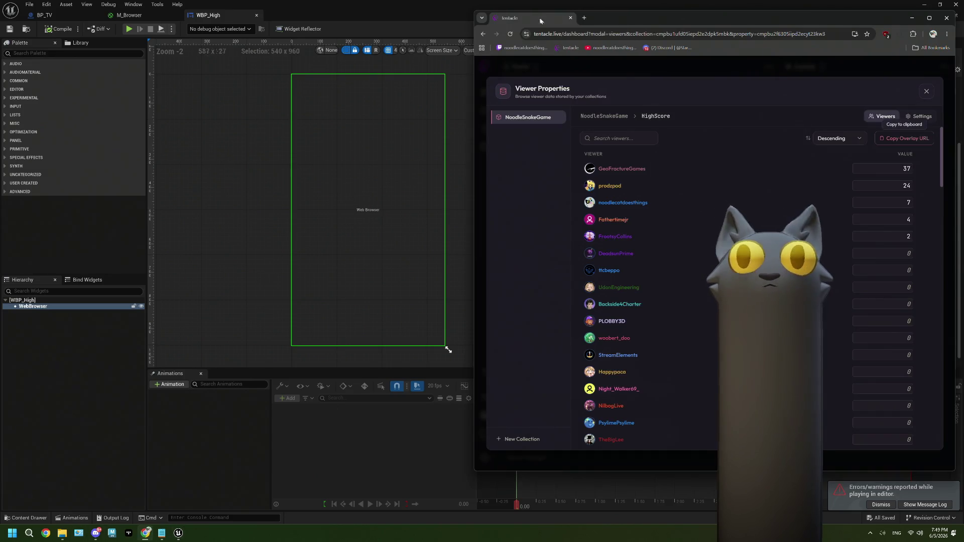
Preview the HighScore overlay URL in a new tab, then close it and minimize the browser.
{"action": "left_click", "coordinate": [583, 19]}
{"action": "key", "text": "ctrl+v"}
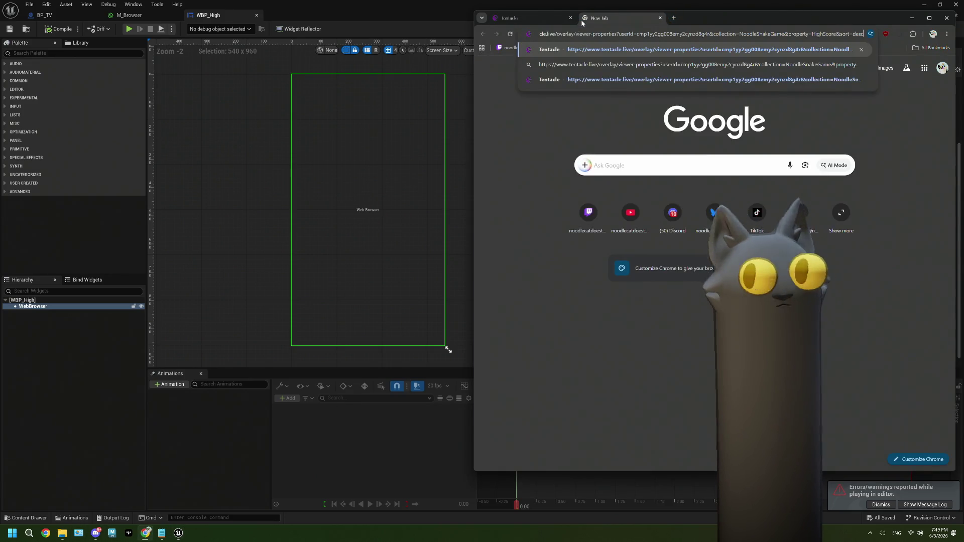
{"action": "key", "text": "Return"}
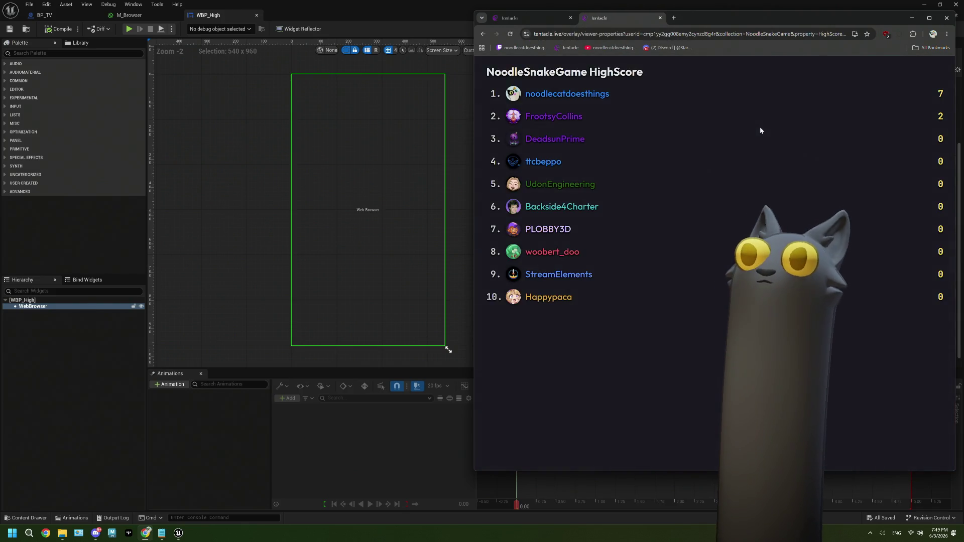
{"action": "left_click_drag", "start_coordinate": [609, 94], "coordinate": [539, 93]}
{"action": "left_click", "coordinate": [653, 125]}
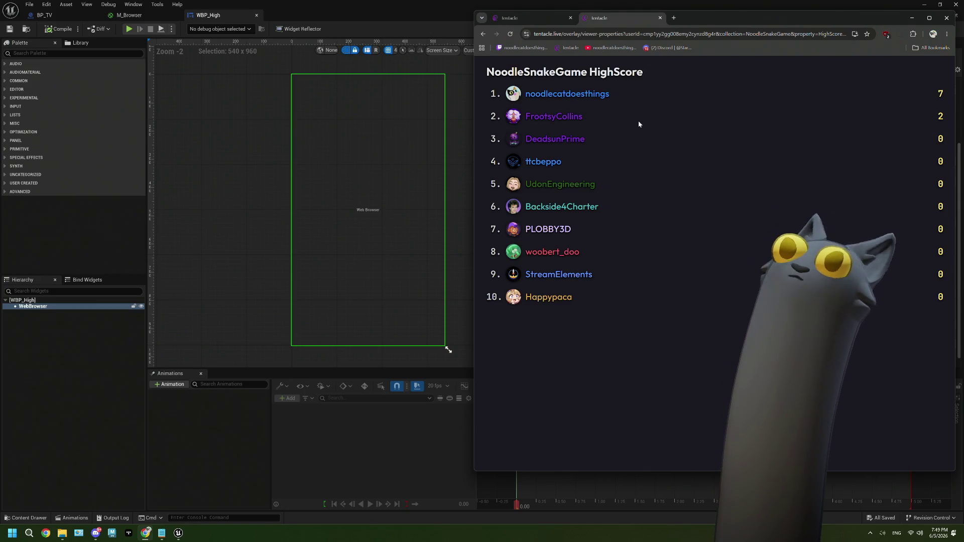
{"action": "left_click", "coordinate": [661, 18]}
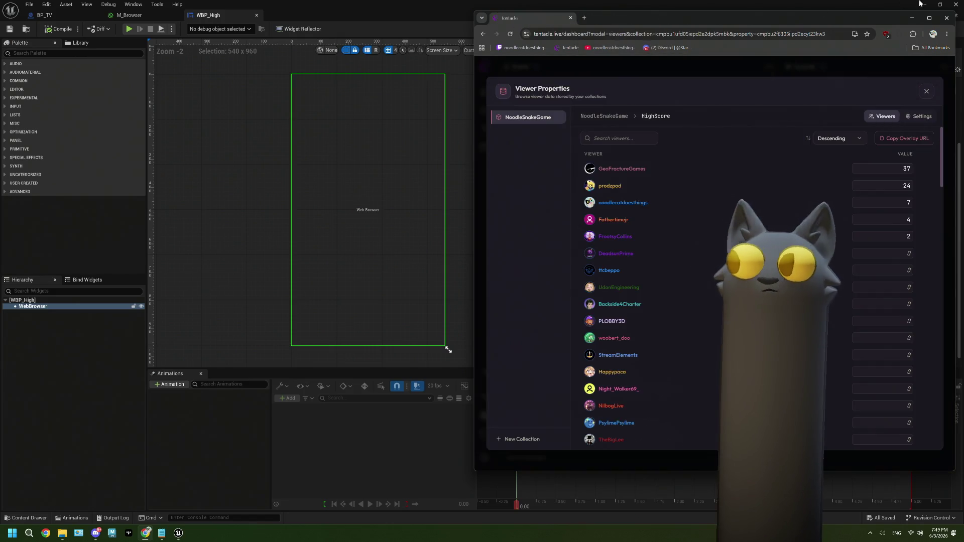
{"action": "left_click", "coordinate": [913, 18]}
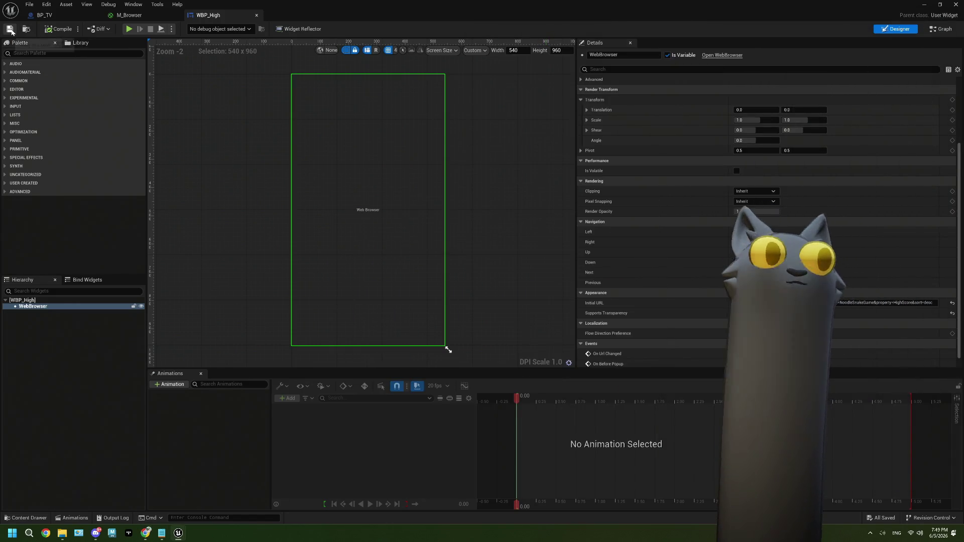
View the M_Browser material, then minimize its editor to return to the Noodlecat_Env level.
{"action": "left_click", "coordinate": [128, 15]}
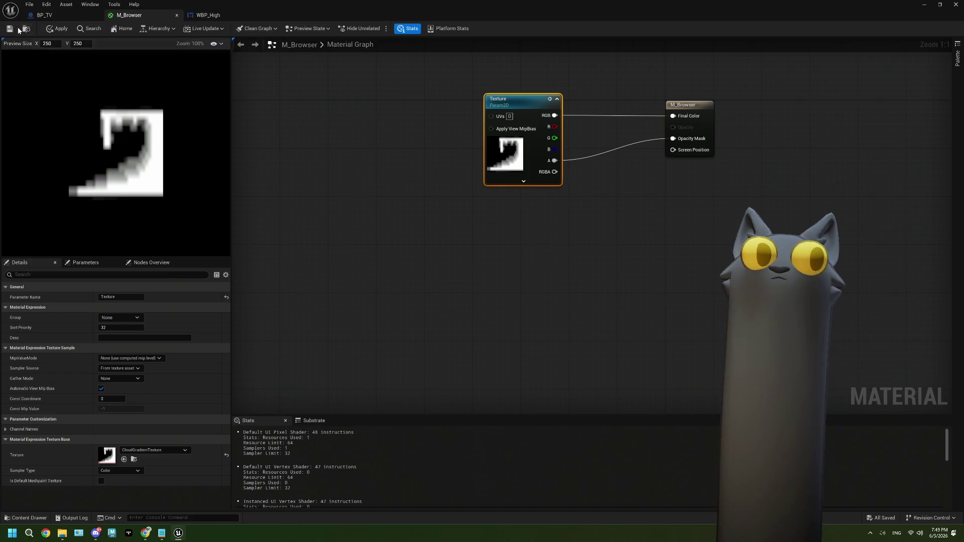
{"action": "left_click", "coordinate": [924, 4]}
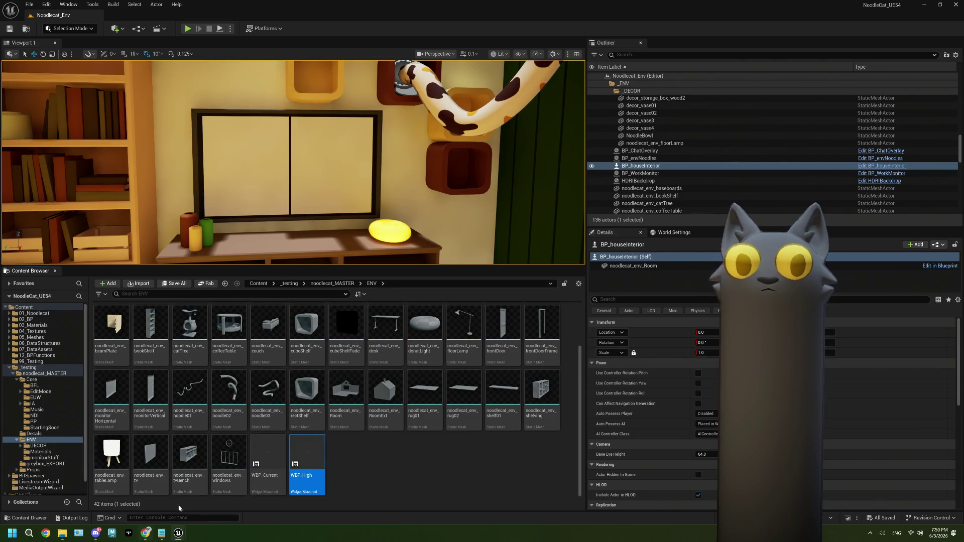
{"action": "left_click", "coordinate": [162, 534]}
Note under 6.01 Tentacle Notes that the Tentacle Viewer Properties web overlay doesn't update, then hide Notepad.
{"action": "left_click", "coordinate": [824, 72]}
{"action": "scroll", "coordinate": [678, 293], "scroll_direction": "down", "scroll_amount": 14}
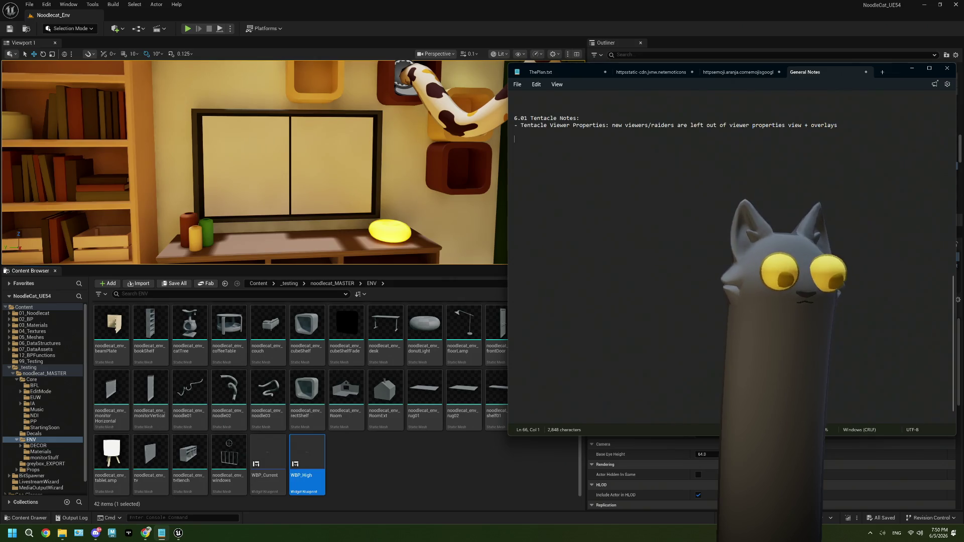
{"action": "type", "text": "6.05 "}
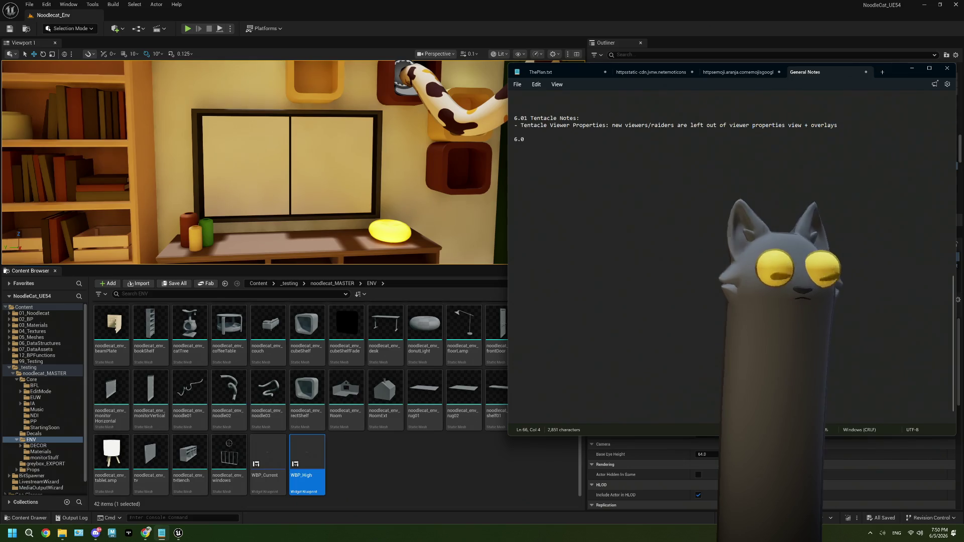
{"action": "type", "text": "No"}
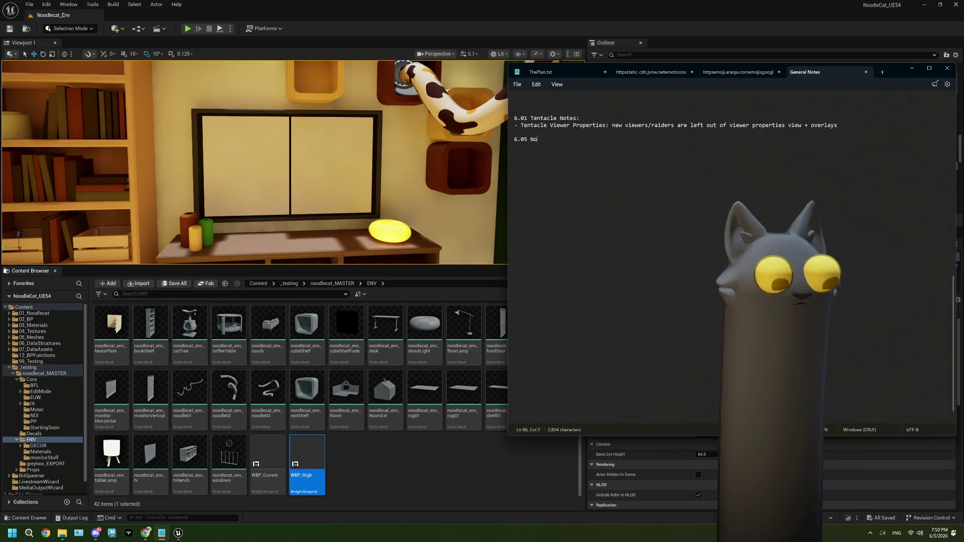
{"action": "type", "text": "tes:"}
{"action": "key", "text": "Return"}
{"action": "type", "text": "-"}
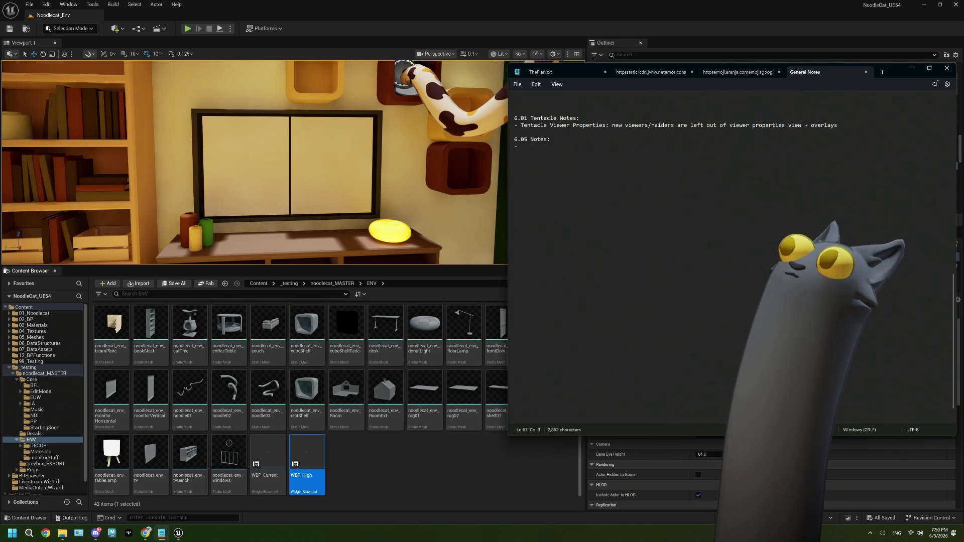
{"action": "key", "text": "shift+Right"}
{"action": "key", "text": "ctrl+z"}
{"action": "key", "text": "ctrl+z"}
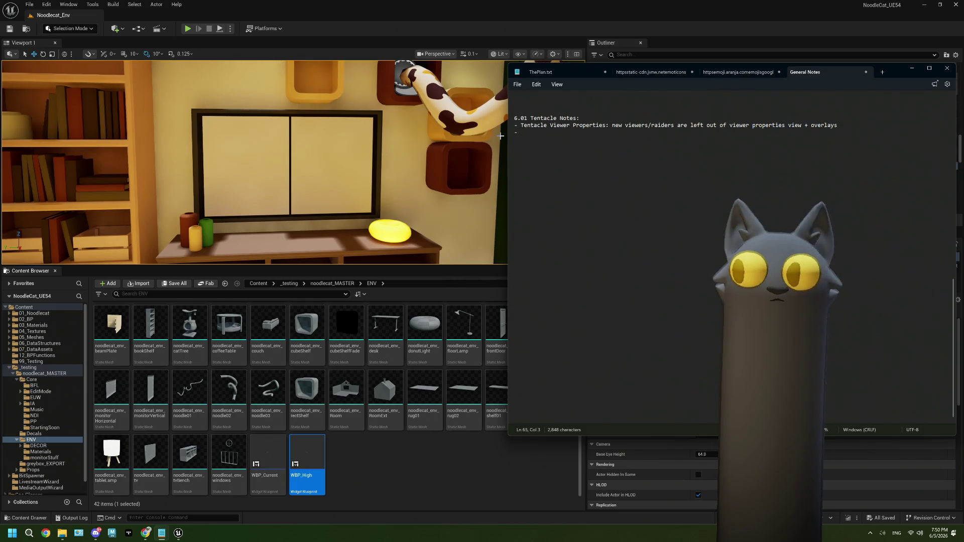
{"action": "type", "text": "ta"}
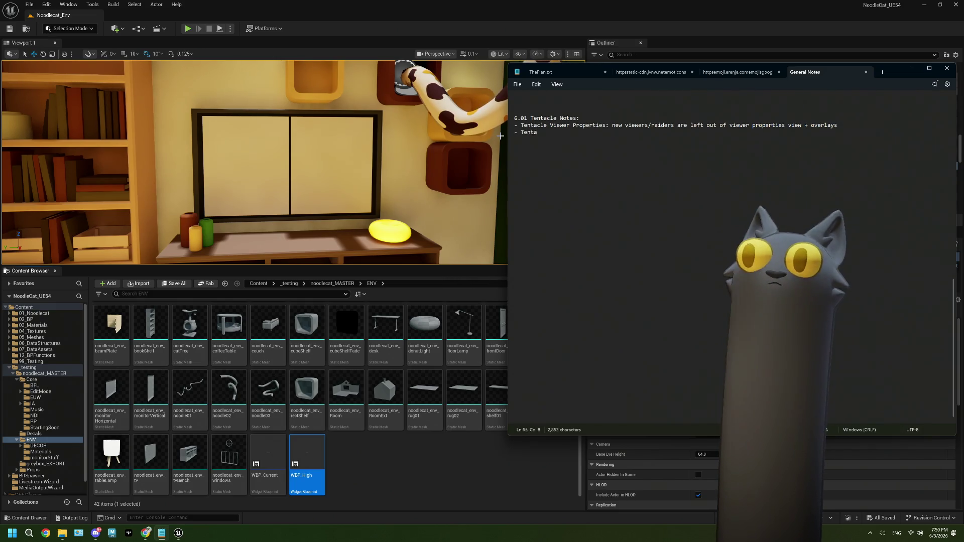
{"action": "type", "text": "cle Viewer Properties: web "}
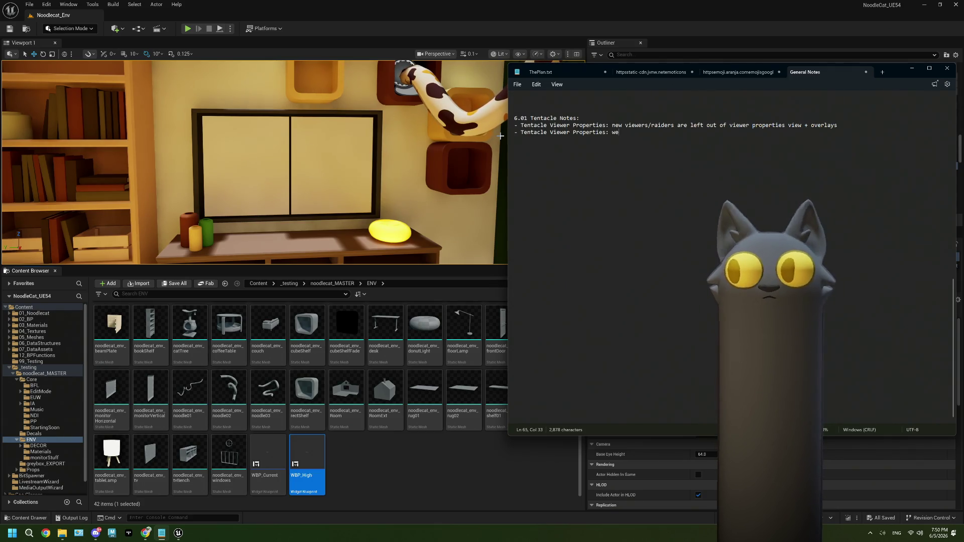
{"action": "type", "text": "overlay doesnt"}
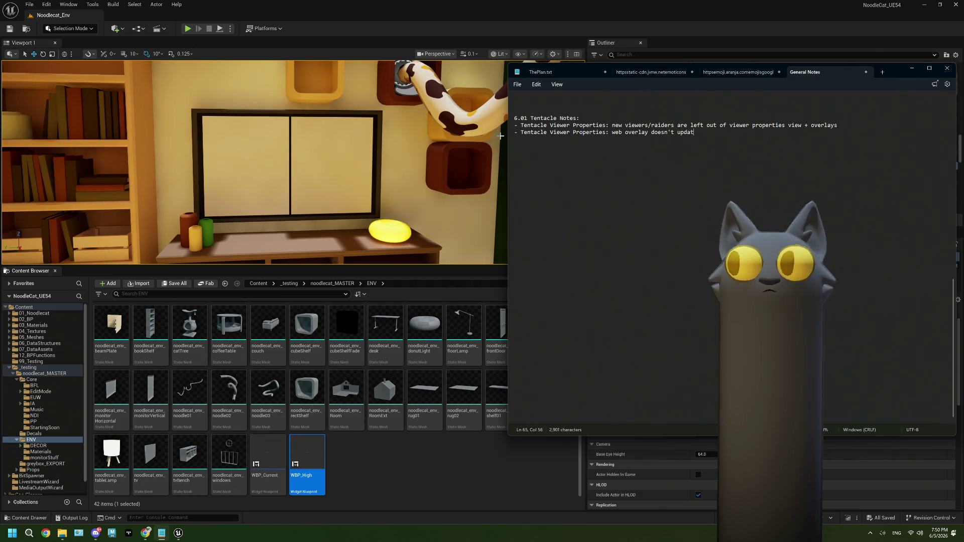
{"action": "left_click", "coordinate": [390, 46]}
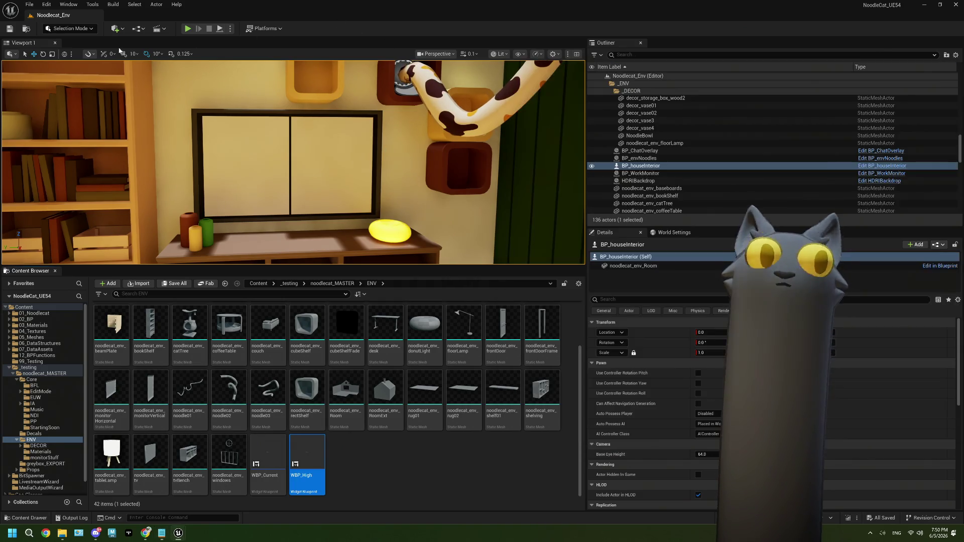
{"action": "left_click", "coordinate": [438, 473]}
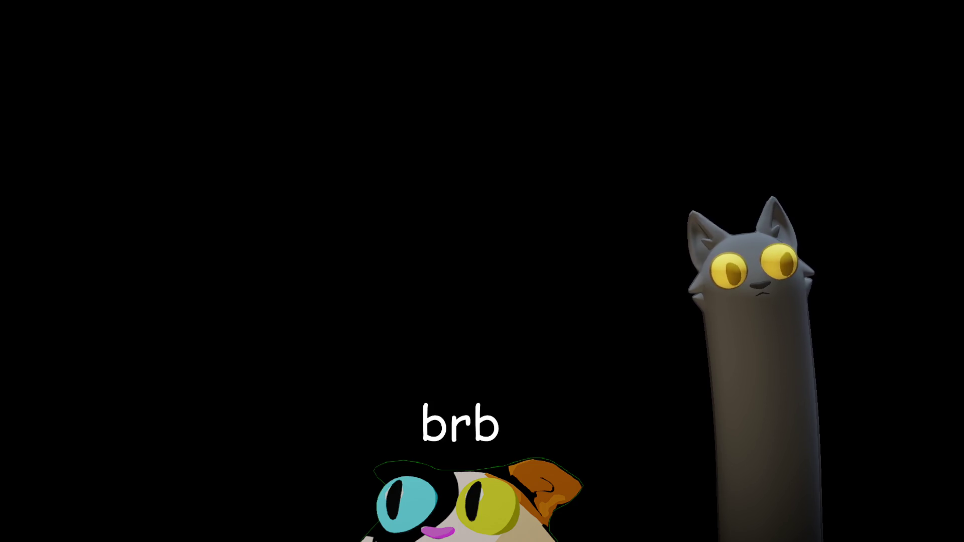
{"action": "key", "text": "F2"}
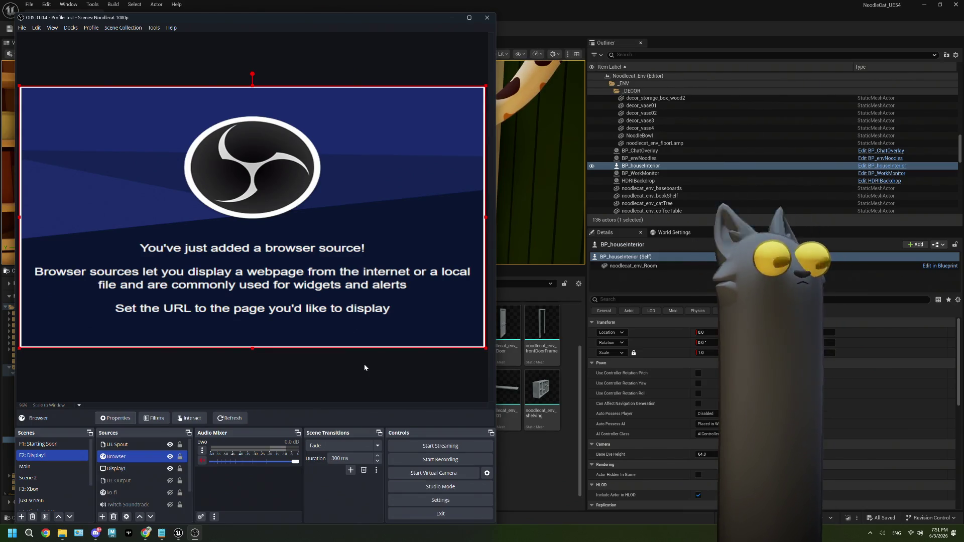
Replace the OBS Browser source URL with the HighScore leaderboard address.
{"action": "right_click", "coordinate": [155, 456]}
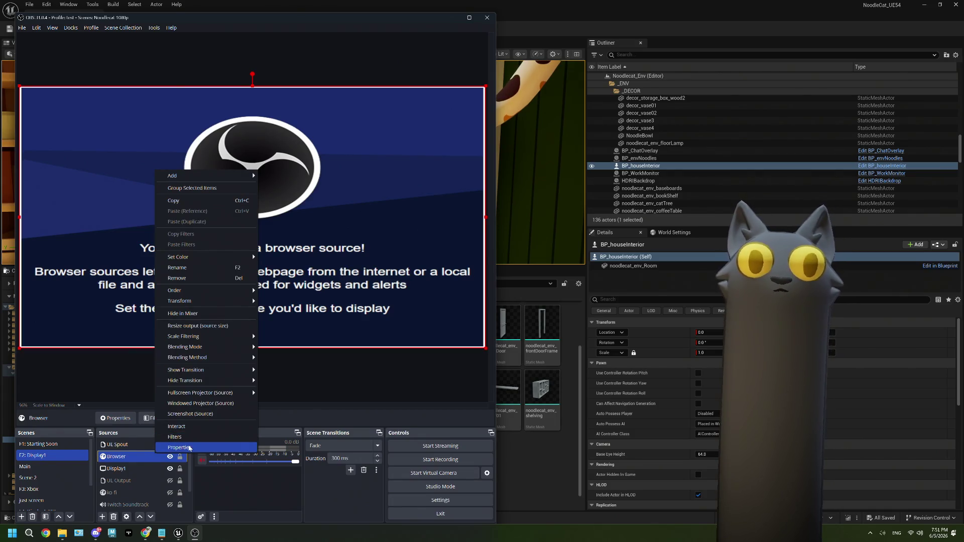
{"action": "left_click", "coordinate": [189, 447]}
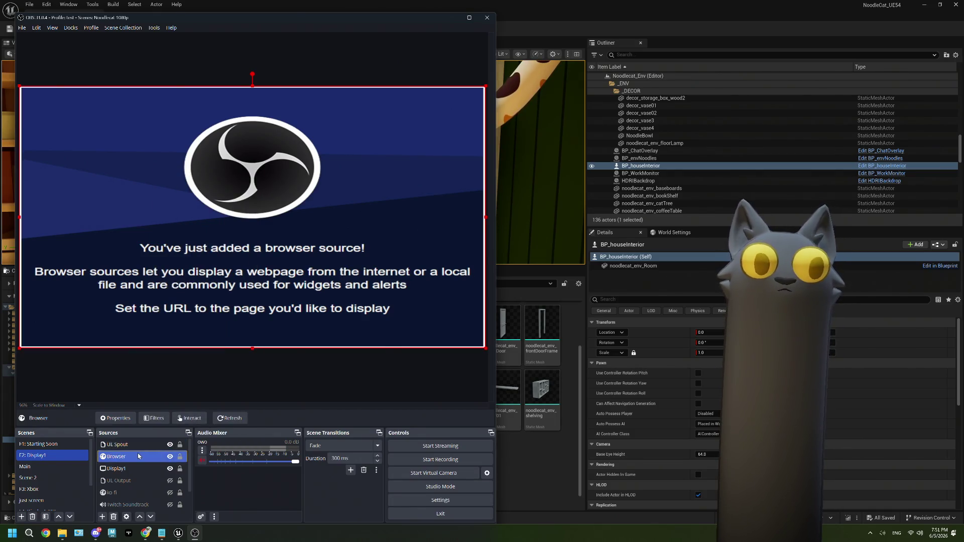
{"action": "triple_click", "coordinate": [234, 291]}
{"action": "key", "text": "ctrl+v"}
{"action": "left_click", "coordinate": [342, 364]}
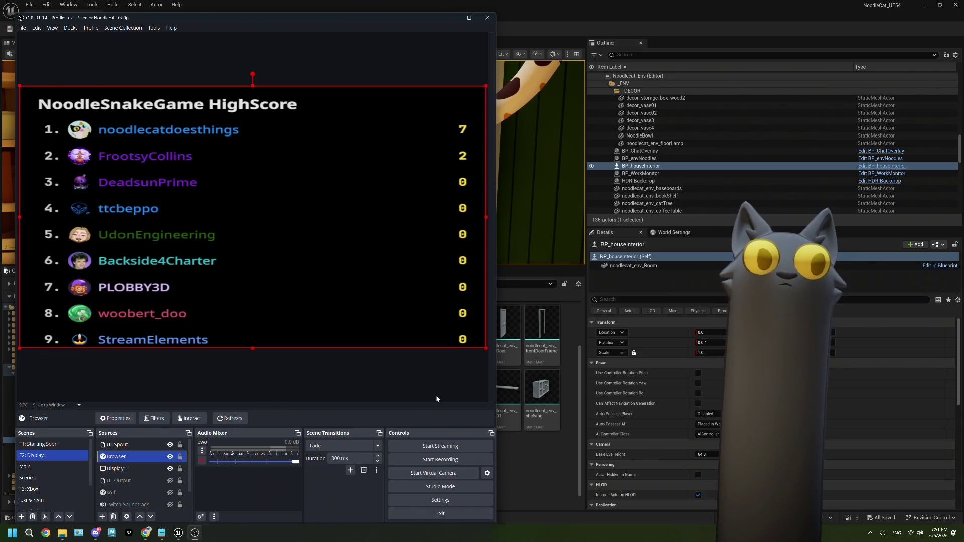
Select Display1 together with the browser source, then bring General Notes up over Unreal.
{"action": "left_click", "coordinate": [160, 469], "text": "ctrl"}
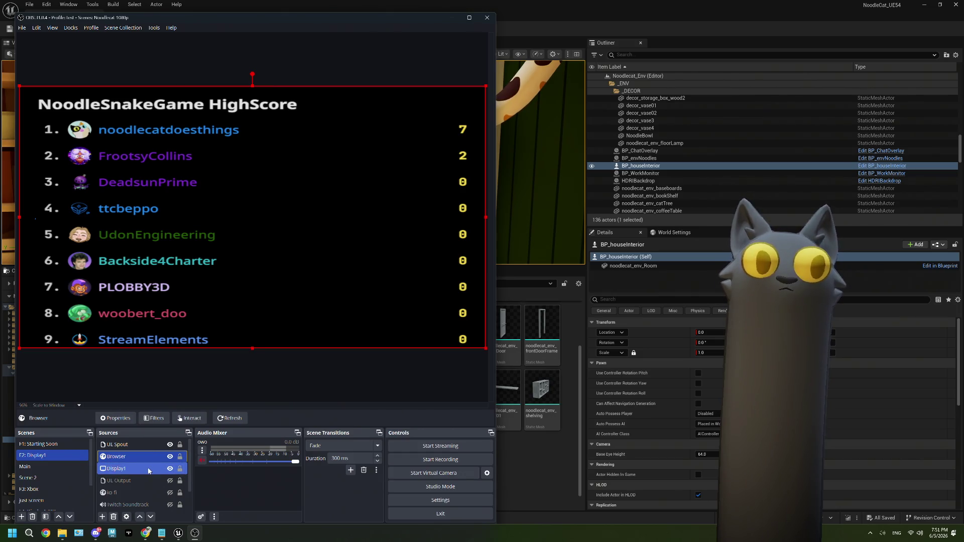
{"action": "left_click", "coordinate": [150, 458]}
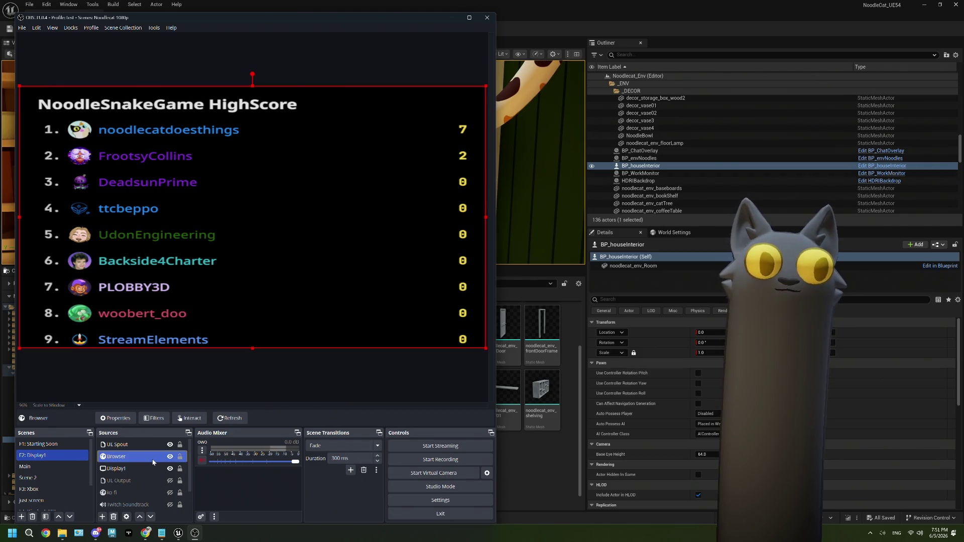
{"action": "left_click", "coordinate": [153, 468], "text": "ctrl"}
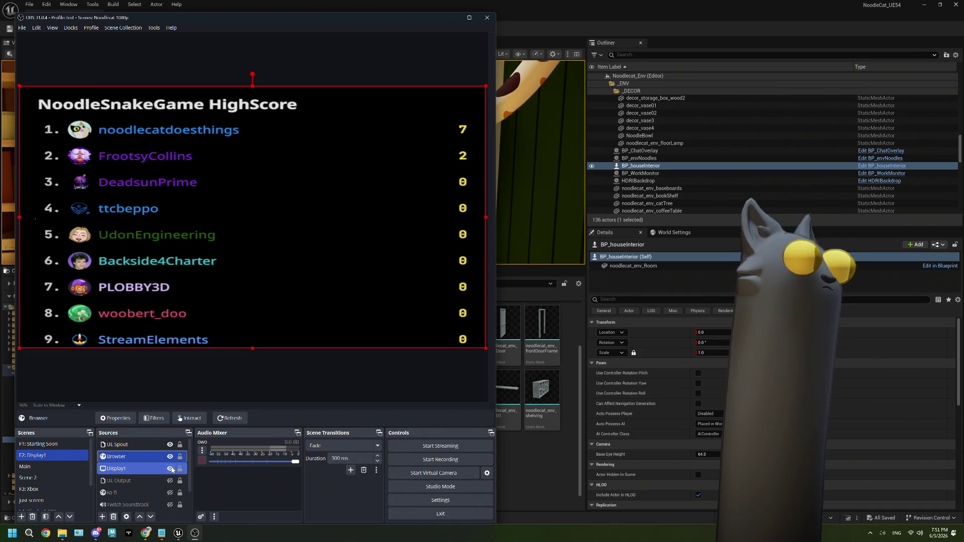
{"action": "left_click", "coordinate": [178, 533]}
{"action": "left_click", "coordinate": [161, 533]}
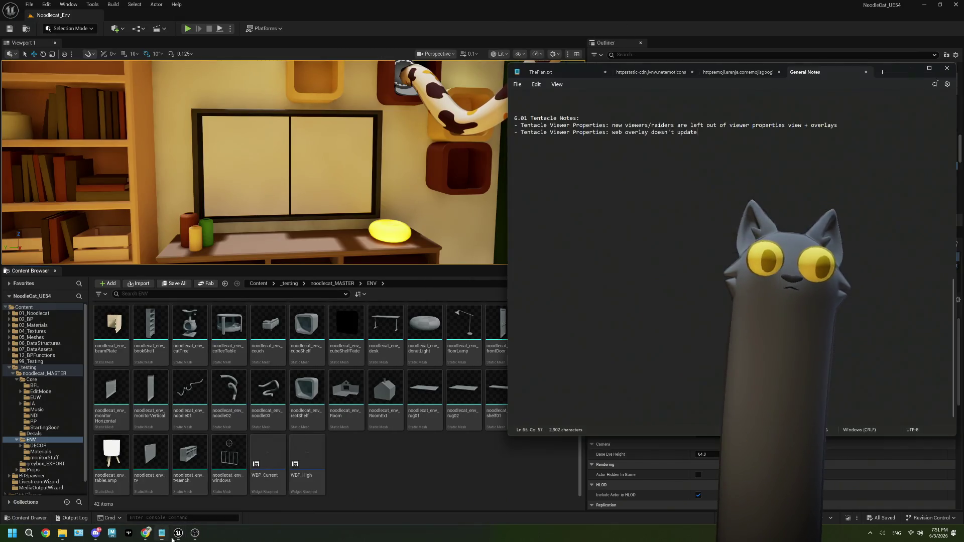
Extend the web overlay note with 'in time), but the' and begin the properties remark.
{"action": "left_click", "coordinate": [716, 133]}
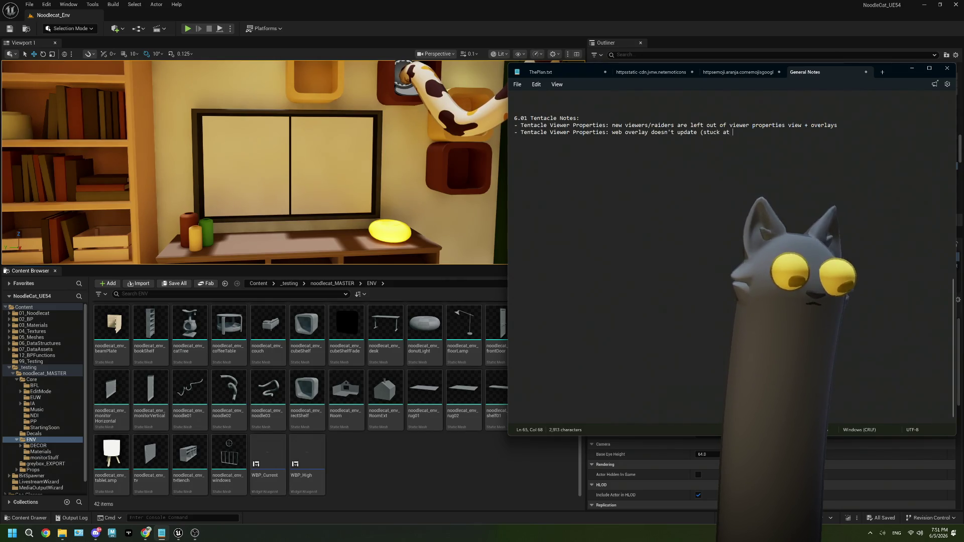
{"action": "type", "text": "in t"}
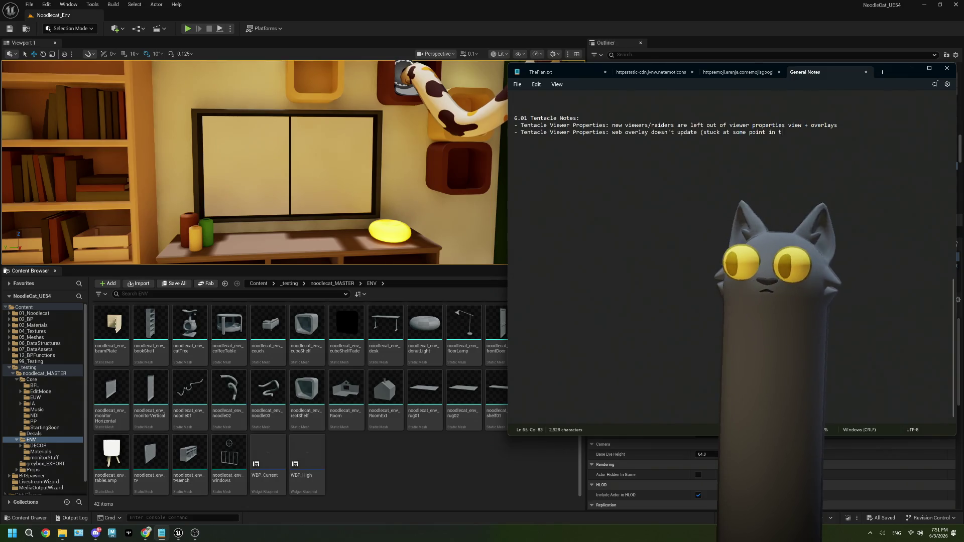
{"action": "type", "text": "ime), "}
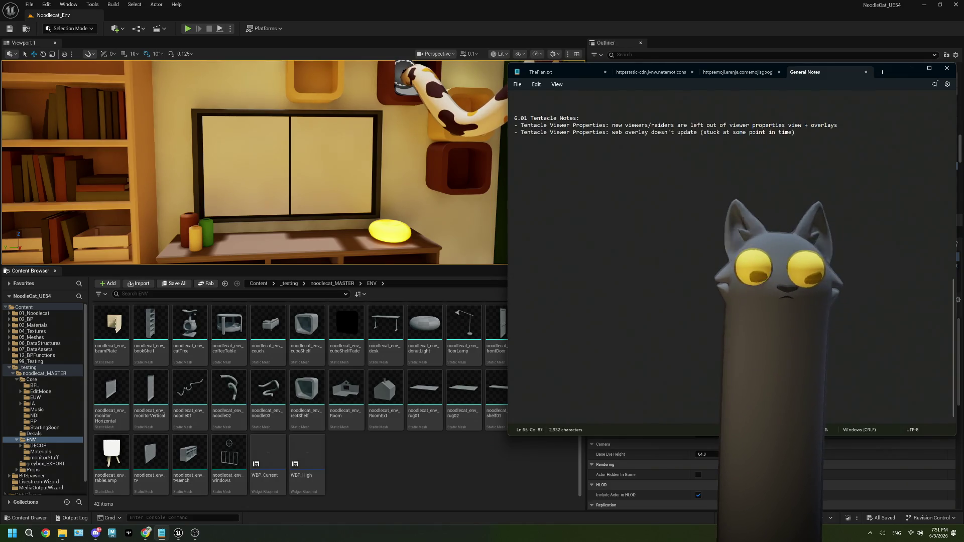
{"action": "type", "text": "but the web"}
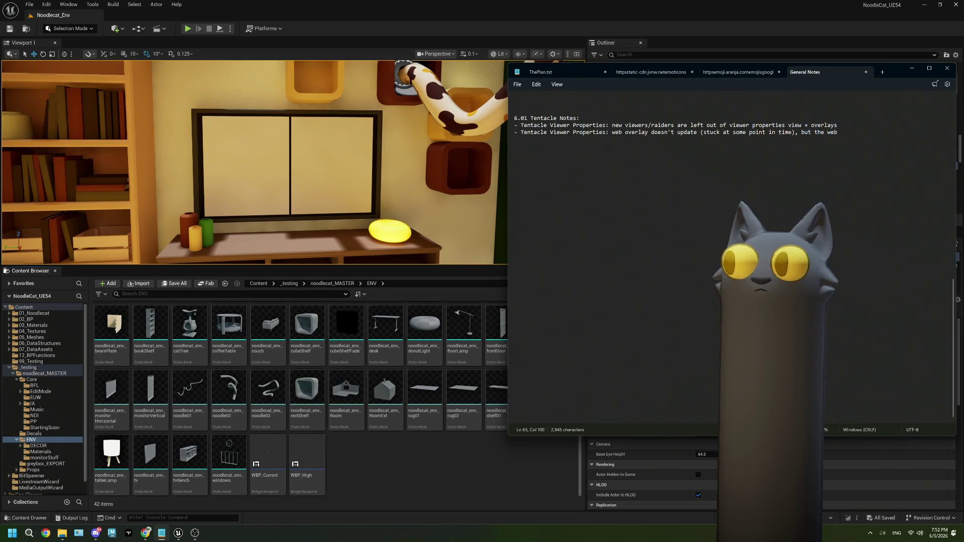
{"action": "key", "text": "BackSpace"}
{"action": "key", "text": "BackSpace"}
{"action": "key", "text": "BackSpace"}
{"action": "type", "text": "t"}
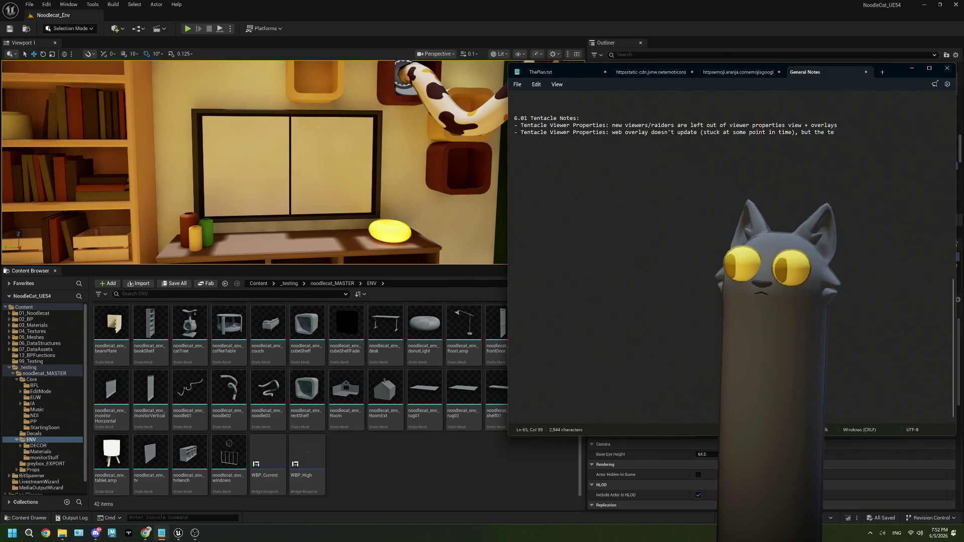
{"action": "type", "text": "ntacl"}
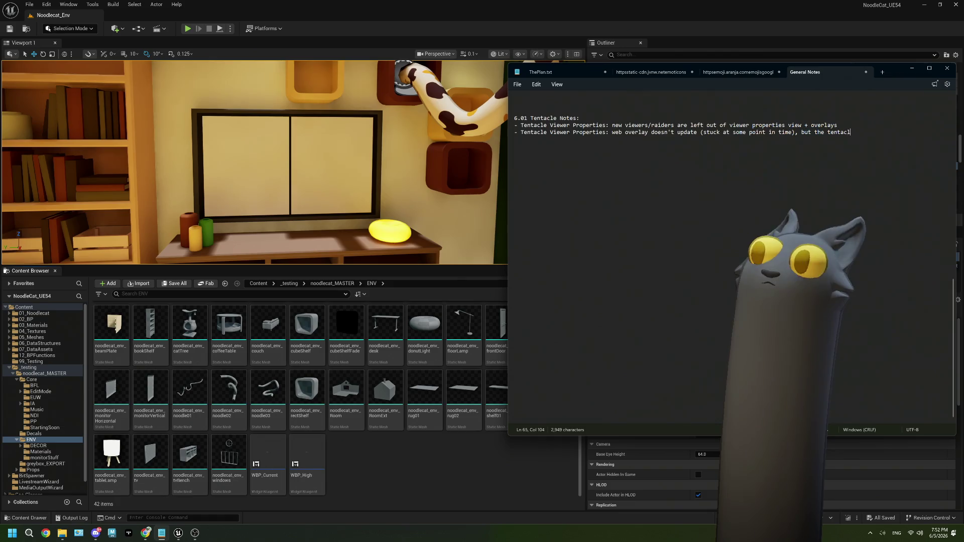
{"action": "type", "text": "p"}
{"action": "type", "text": "perties window is correct"}
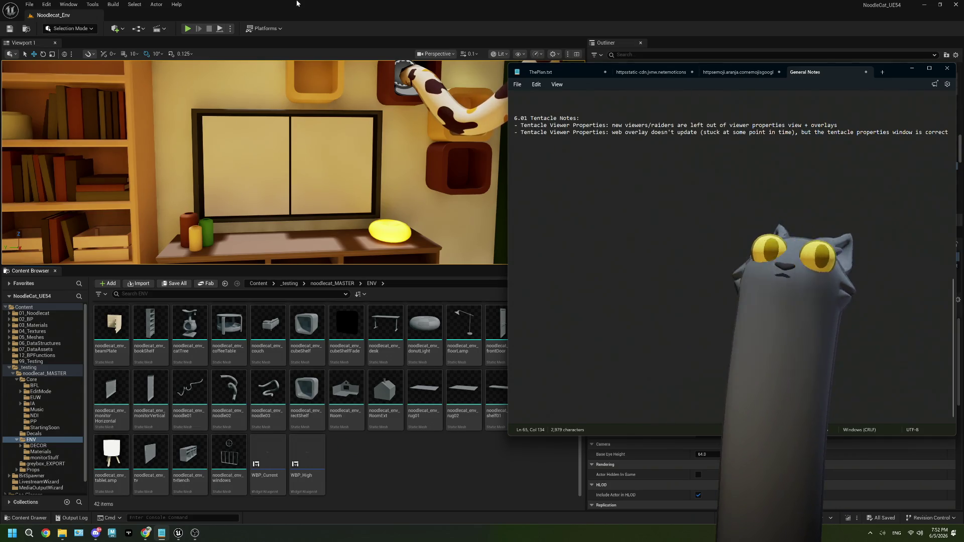
Back in Unreal, open the ENV/Materials folder in the Content Browser.
{"action": "key", "text": "alt+Tab"}
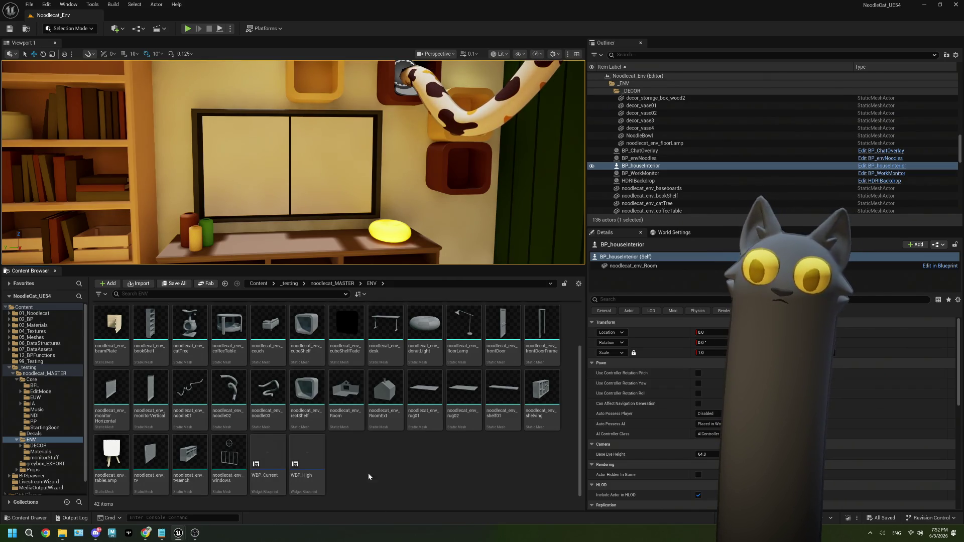
{"action": "left_click", "coordinate": [331, 282]}
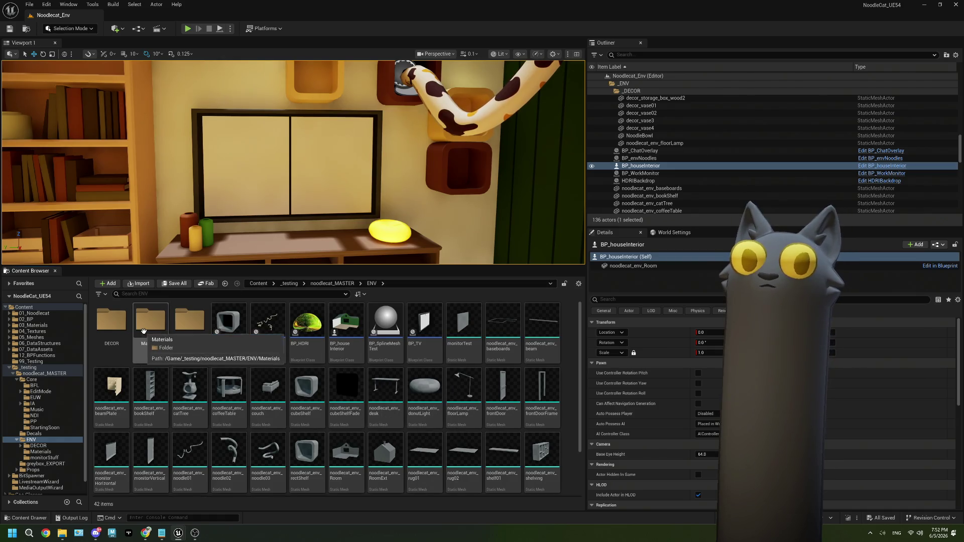
{"action": "double_click", "coordinate": [143, 330]}
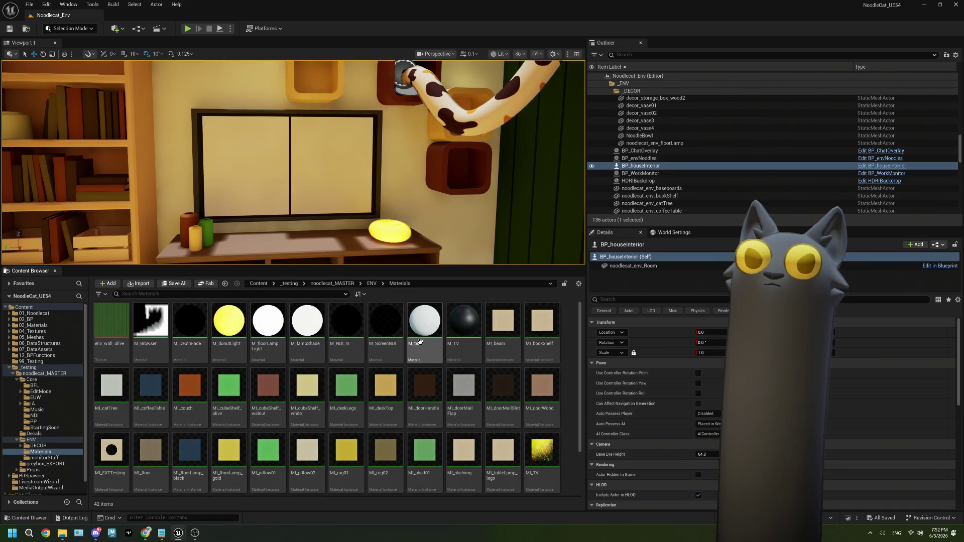
Open M_Browser and move its Texture parameter node further left.
{"action": "double_click", "coordinate": [151, 335]}
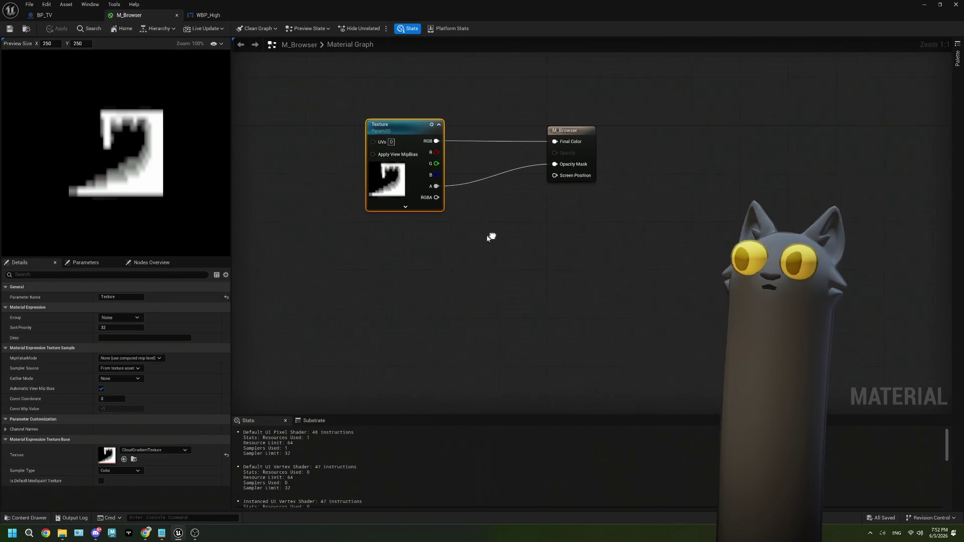
{"action": "left_click_drag", "start_coordinate": [391, 145], "coordinate": [298, 143]}
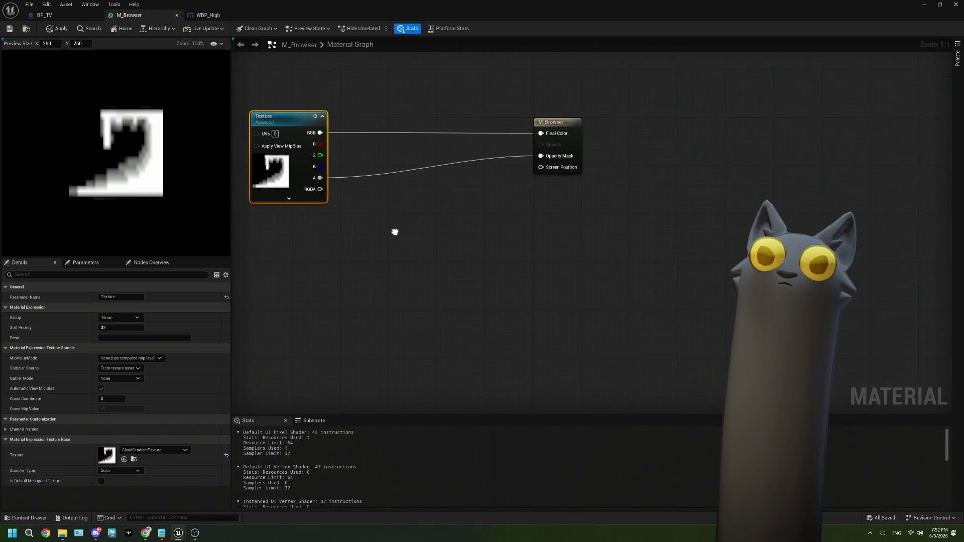
{"action": "left_click", "coordinate": [355, 276]}
Add then delete a DebugFloat3Values node, apply M_Browser and close its editor.
{"action": "right_click", "coordinate": [355, 275]}
{"action": "type", "text": "debug"}
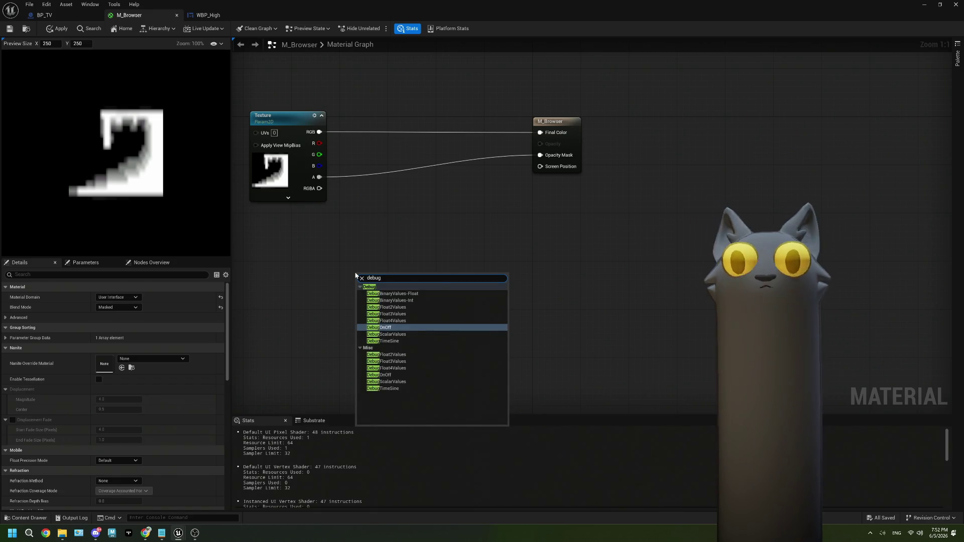
{"action": "left_click", "coordinate": [415, 314]}
{"action": "left_click_drag", "start_coordinate": [444, 290], "coordinate": [433, 285]}
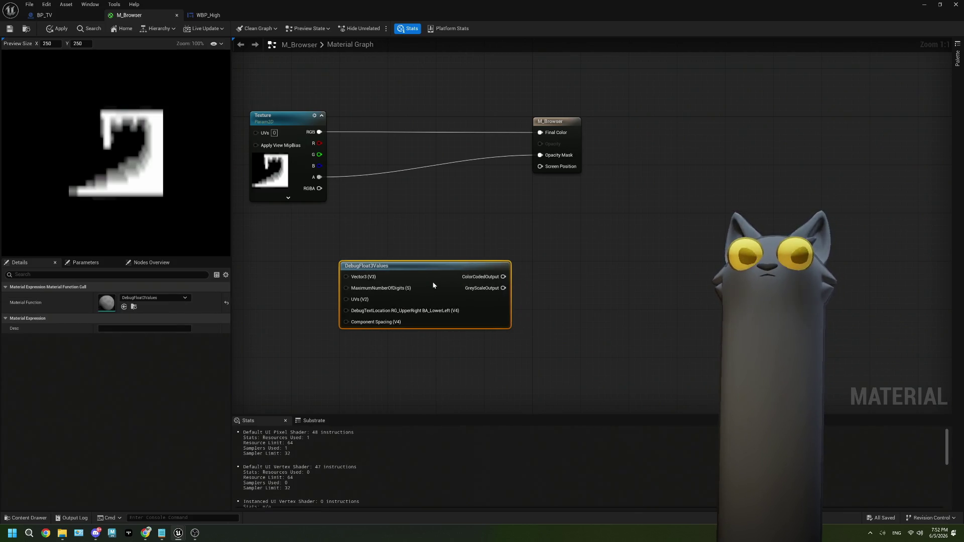
{"action": "key", "text": "Delete"}
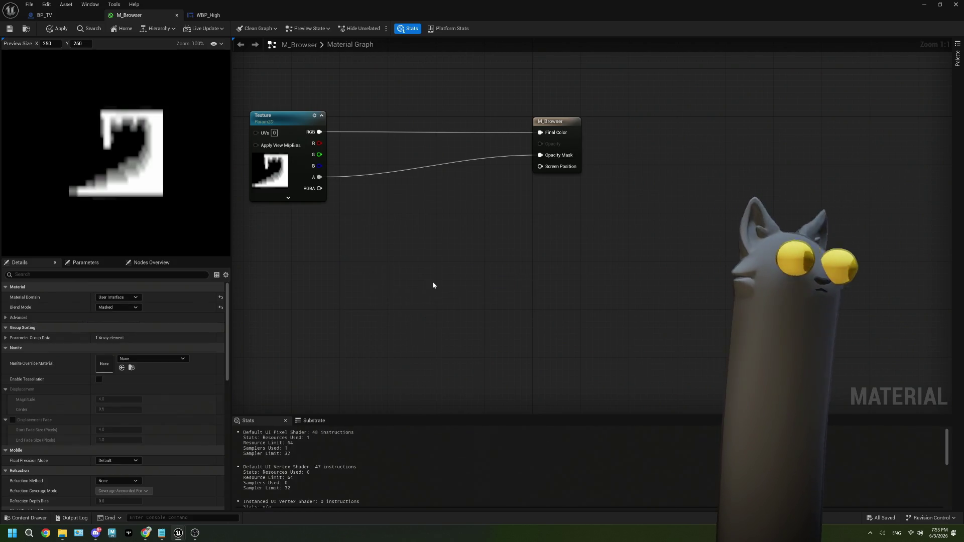
{"action": "left_click", "coordinate": [11, 31]}
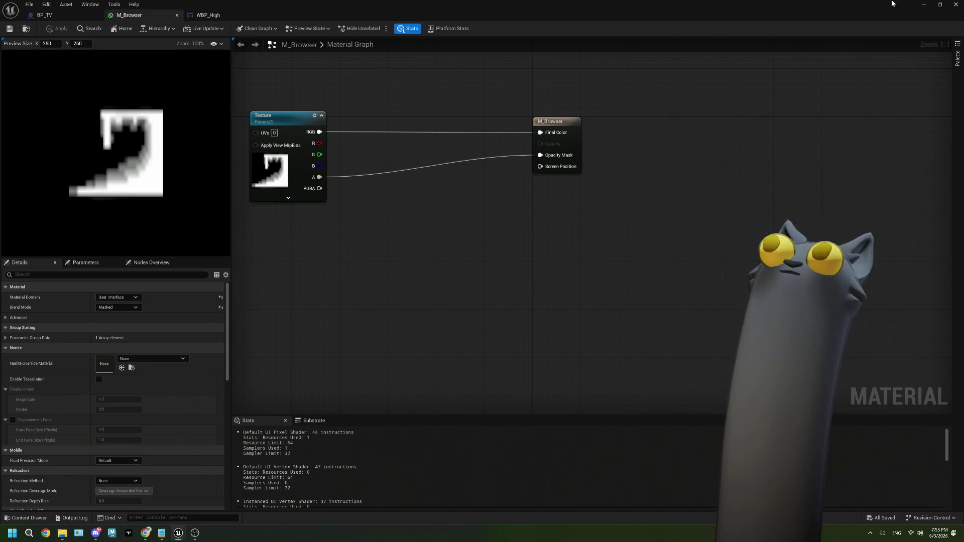
{"action": "left_click", "coordinate": [956, 4]}
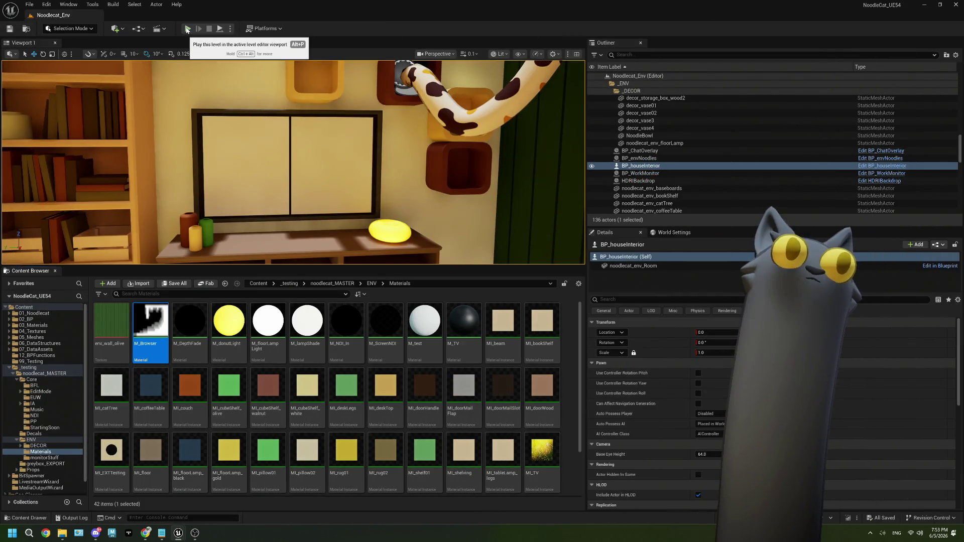
Play the level to check the TV's CurrentScore and HighScore boards, then stop and select BP_TV.
{"action": "left_click", "coordinate": [187, 28]}
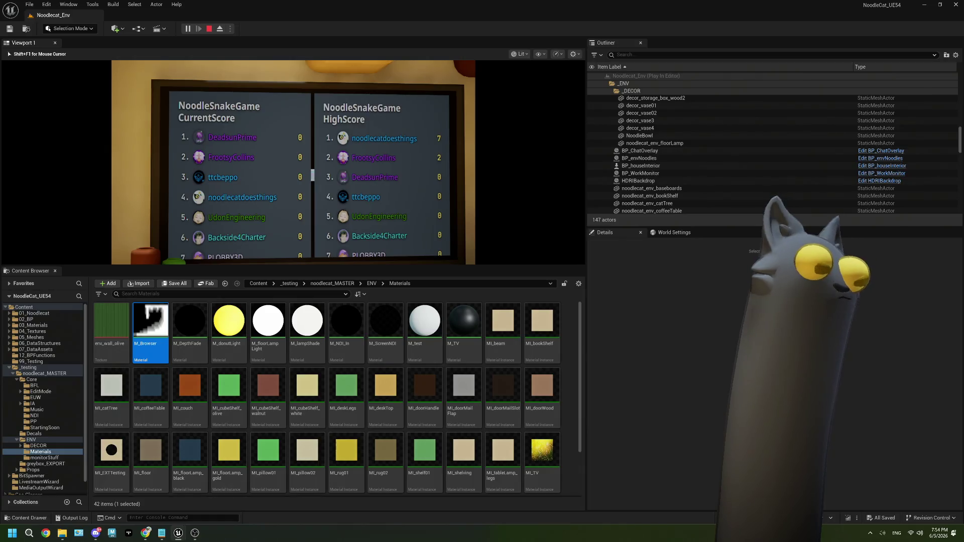
{"action": "key", "text": "Escape"}
{"action": "left_click", "coordinate": [854, 136]}
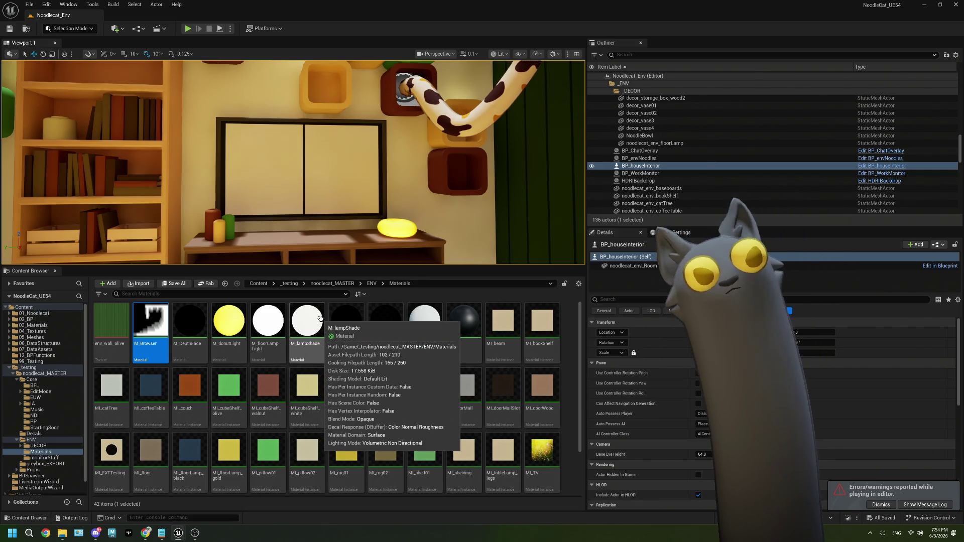
{"action": "left_click", "coordinate": [327, 196]}
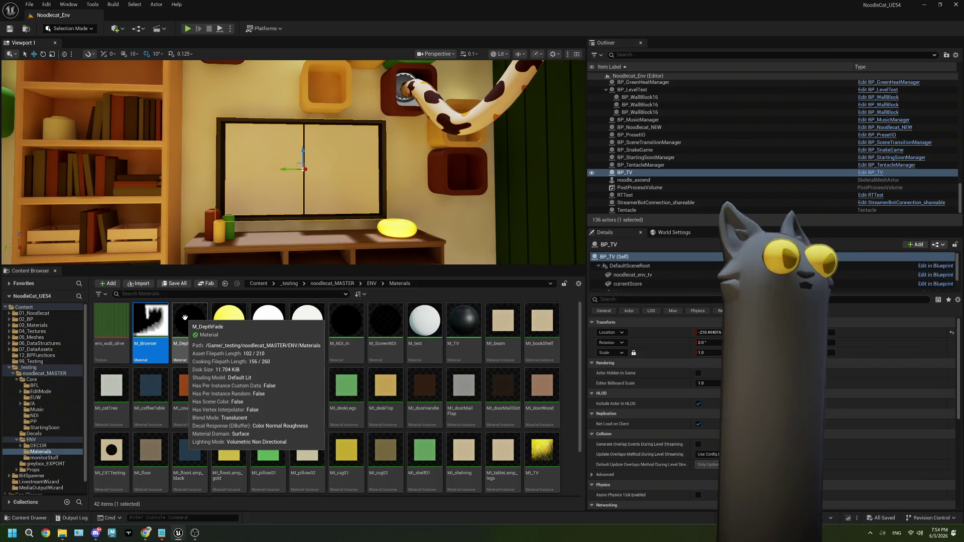
In OBS, start adding a colour source, then cancel without creating one.
{"action": "left_click", "coordinate": [192, 535]}
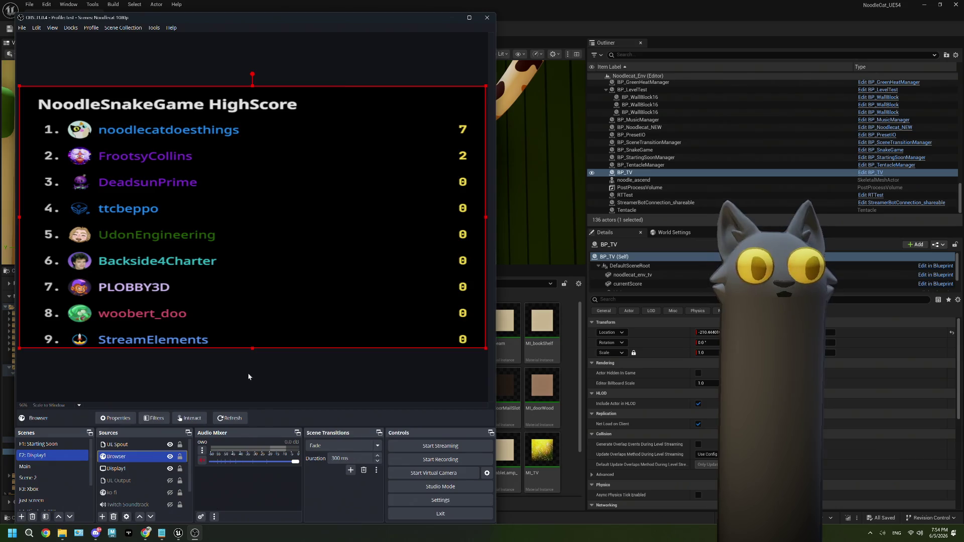
{"action": "left_click", "coordinate": [103, 518]}
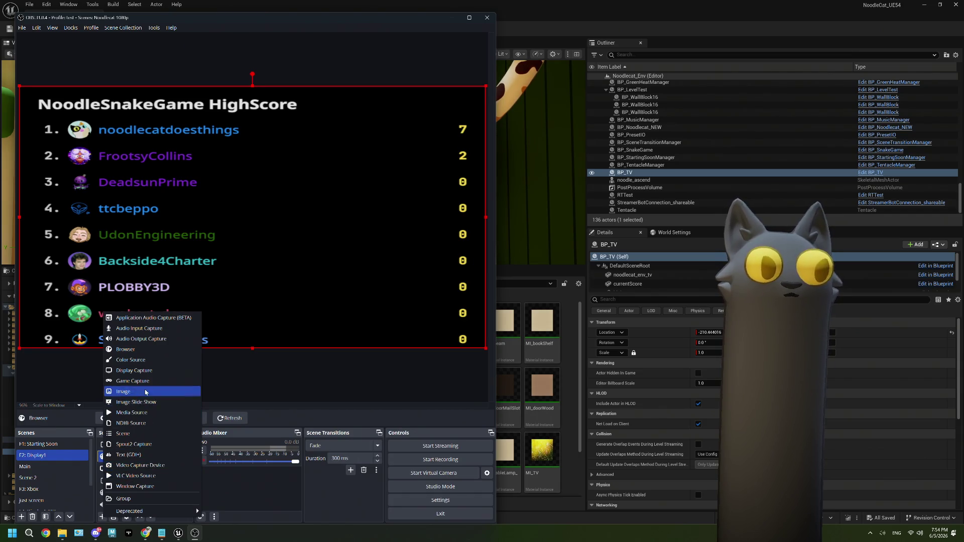
{"action": "left_click", "coordinate": [151, 360]}
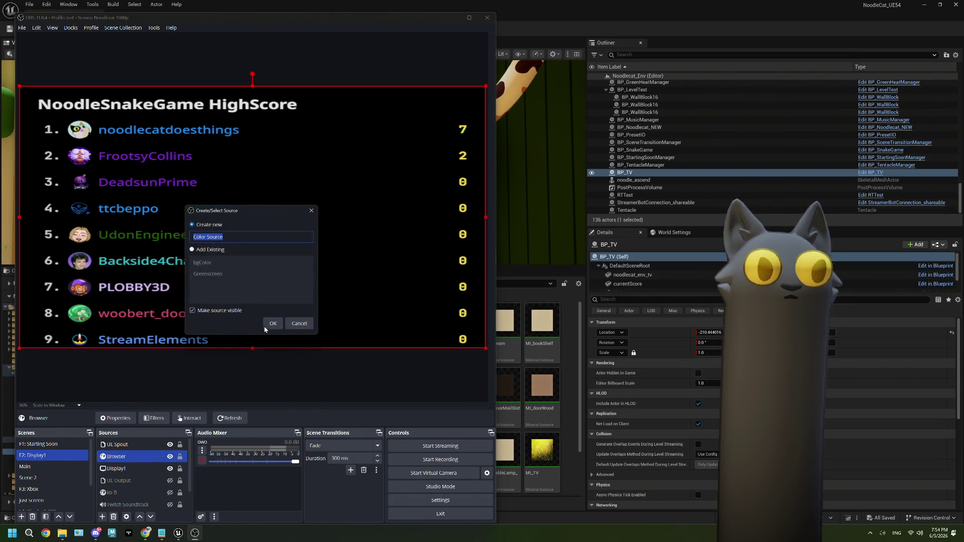
{"action": "left_click", "coordinate": [289, 323]}
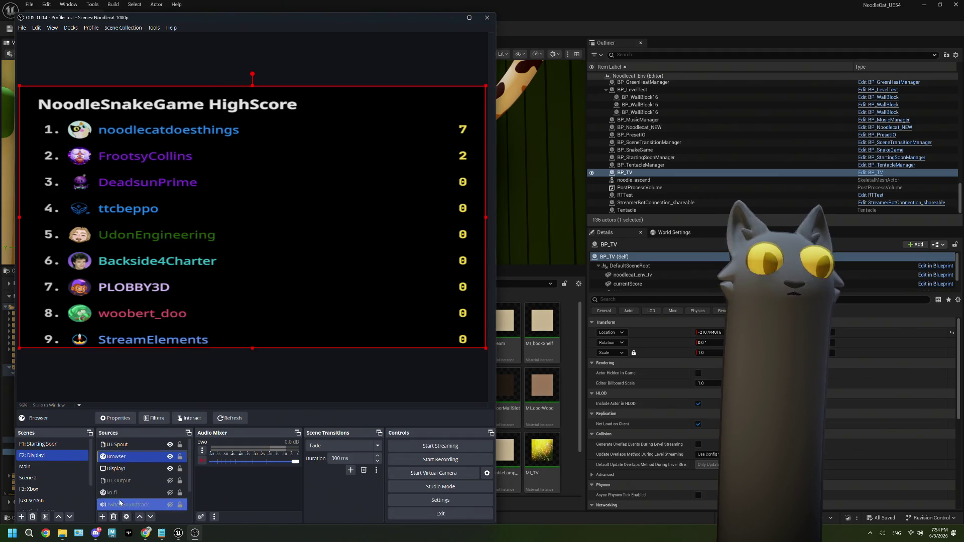
Toggle the Greenscreen source's visibility several times, leaving it hidden.
{"action": "scroll", "coordinate": [171, 483], "scroll_direction": "down", "scroll_amount": 1}
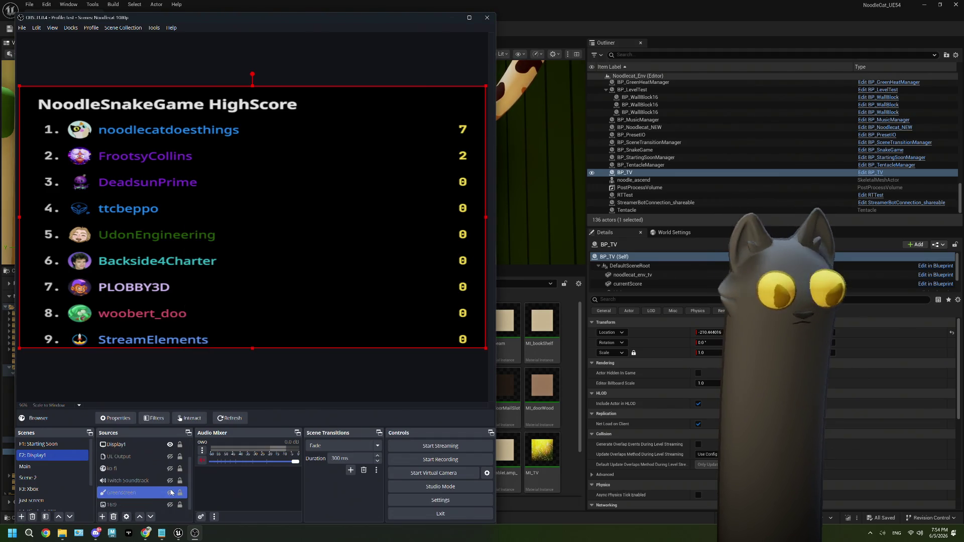
{"action": "left_click", "coordinate": [171, 492]}
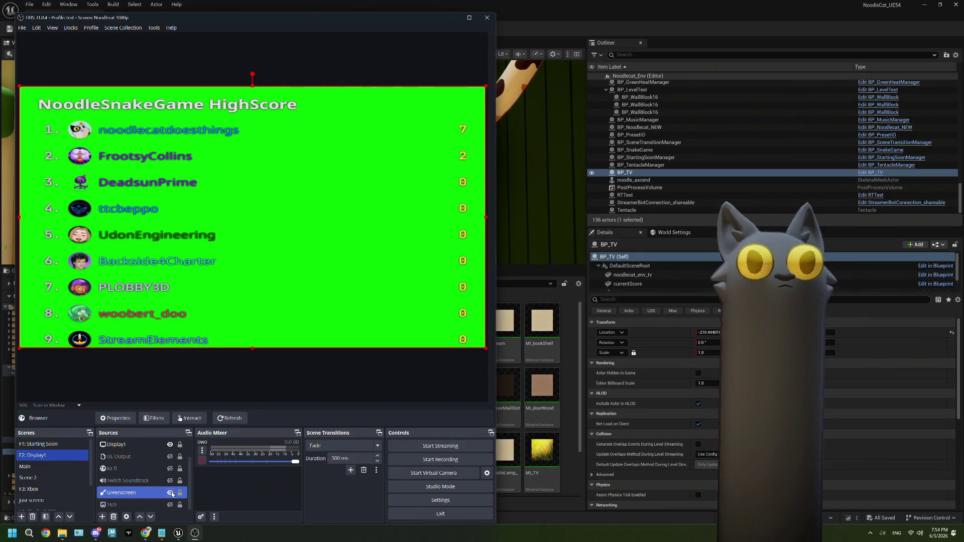
{"action": "left_click", "coordinate": [171, 492]}
{"action": "left_click", "coordinate": [171, 492]}
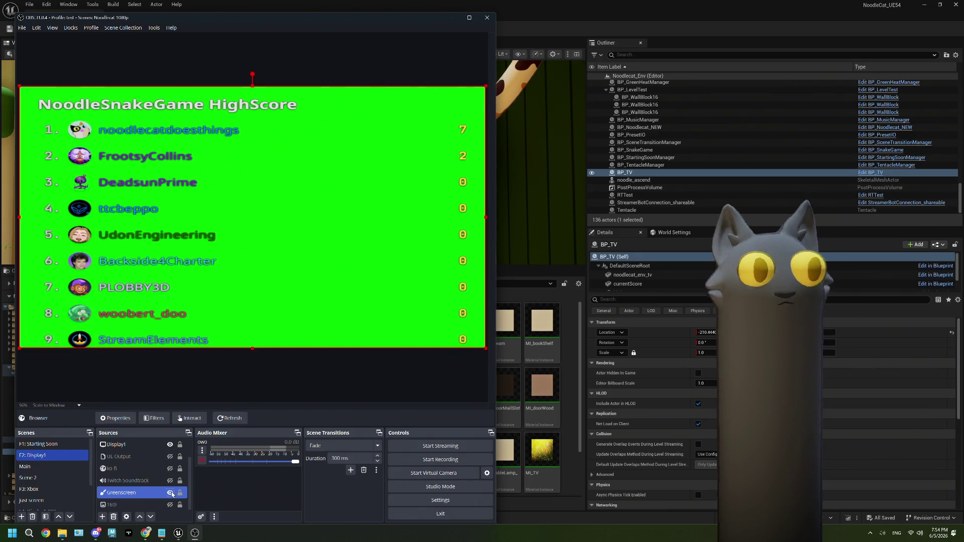
{"action": "left_click", "coordinate": [171, 492]}
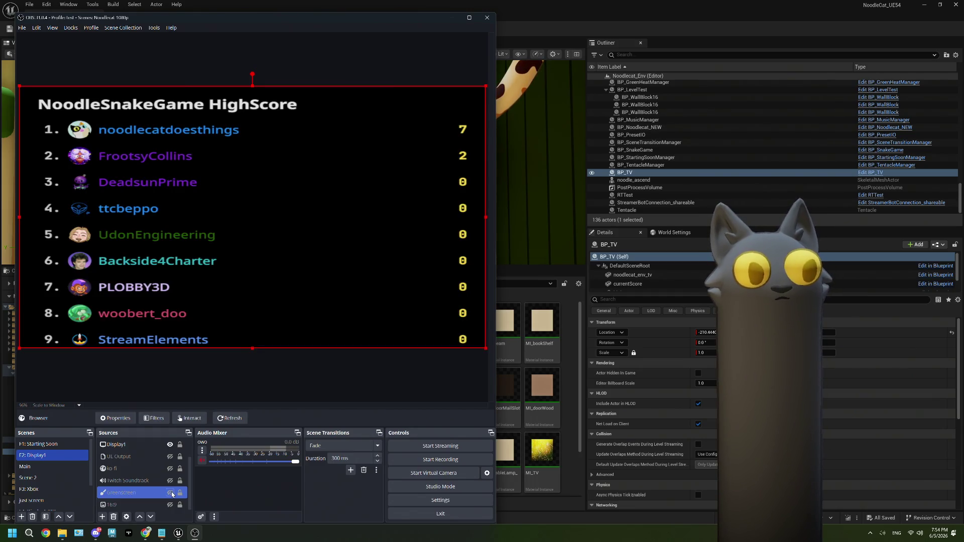
{"action": "left_click", "coordinate": [171, 492]}
{"action": "left_click", "coordinate": [170, 493]}
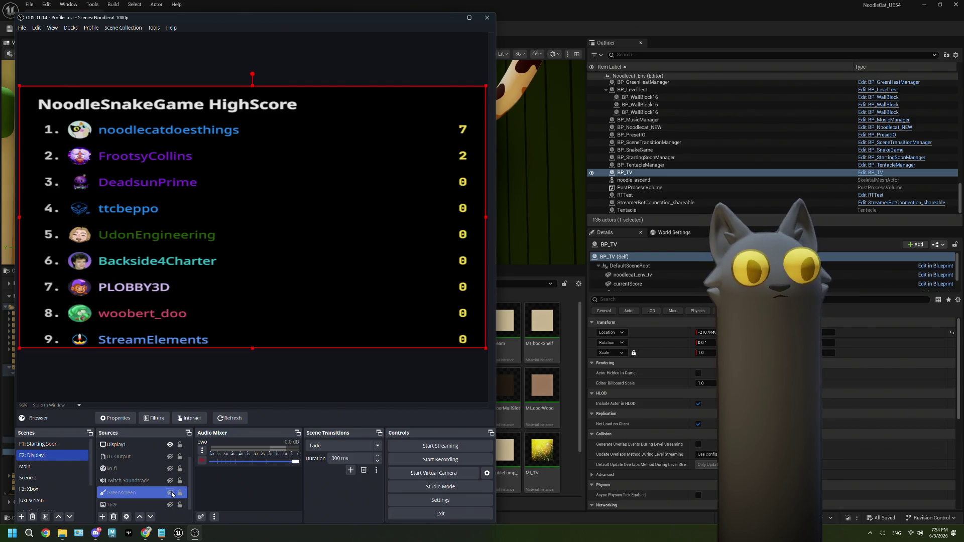
Show the 16:9 source's frame behind the scoreboard, then return to Unreal.
{"action": "left_click", "coordinate": [173, 505]}
{"action": "left_click", "coordinate": [170, 504]}
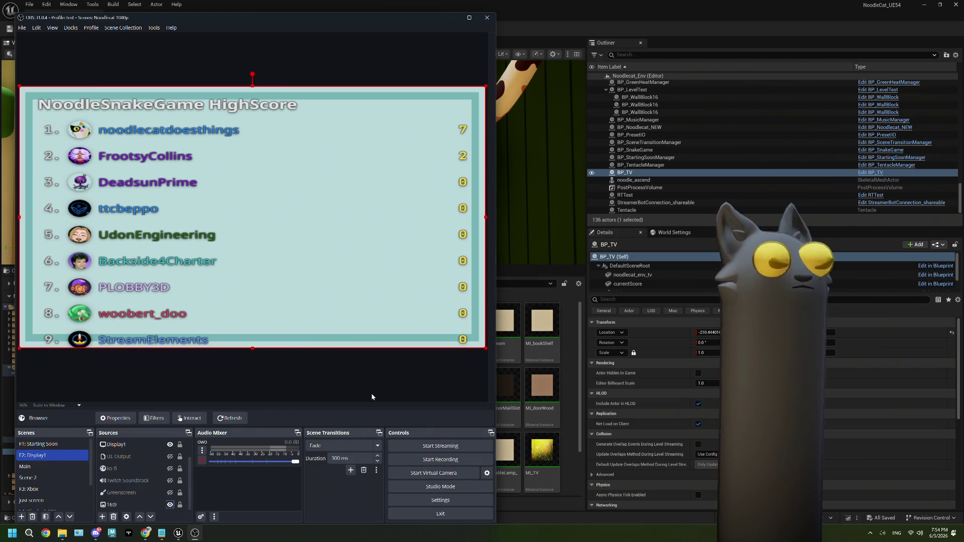
{"action": "left_click", "coordinate": [649, 24]}
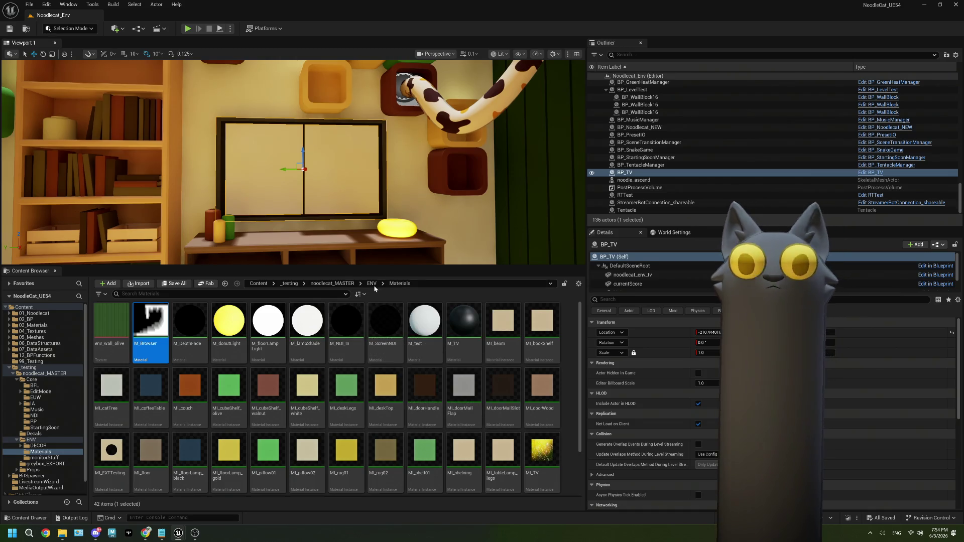
Open WBP_Current from the ENV folder, inspect its WebBrowser widget settings, and return to the level.
{"action": "left_click", "coordinate": [372, 284]}
{"action": "double_click", "coordinate": [260, 481]}
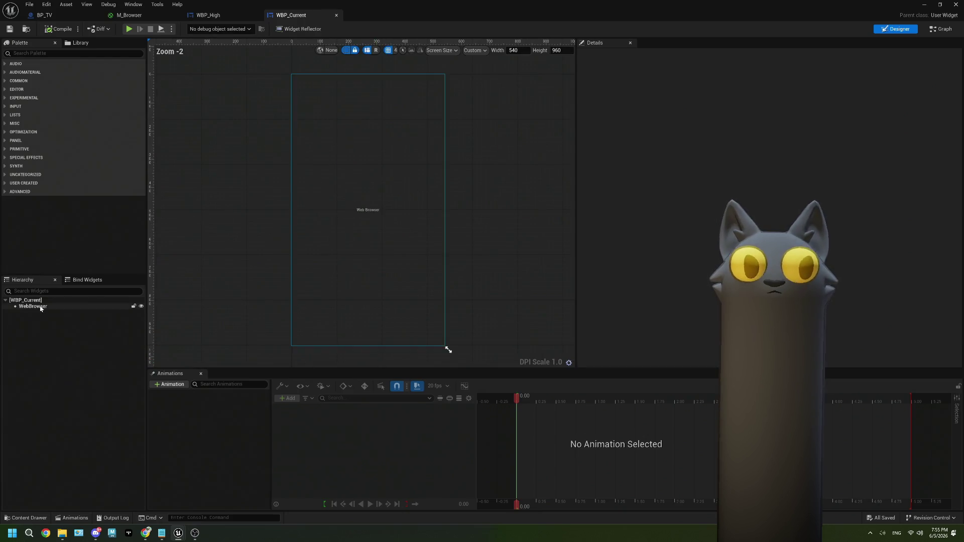
{"action": "left_click", "coordinate": [374, 342]}
{"action": "scroll", "coordinate": [678, 303], "scroll_direction": "down", "scroll_amount": 10}
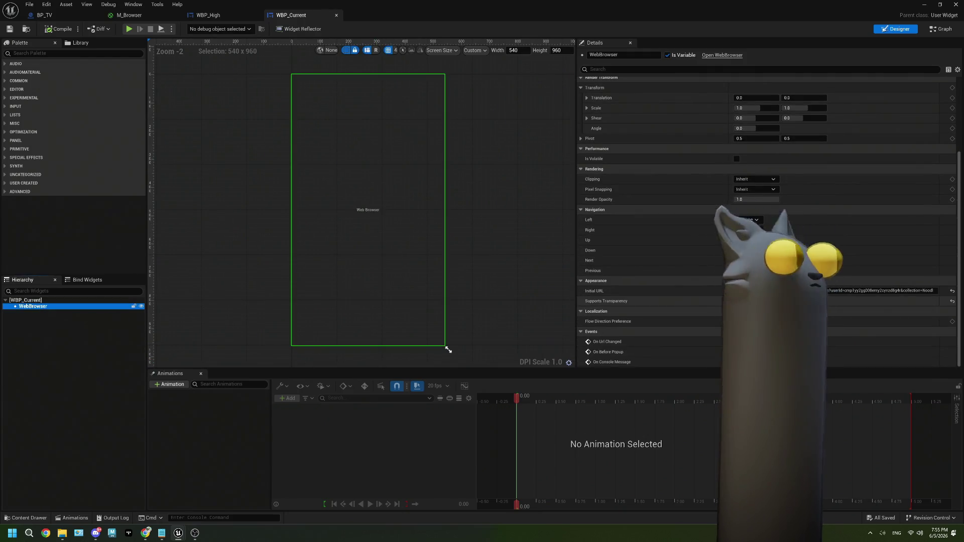
{"action": "left_click_drag", "start_coordinate": [731, 162], "coordinate": [659, 165]}
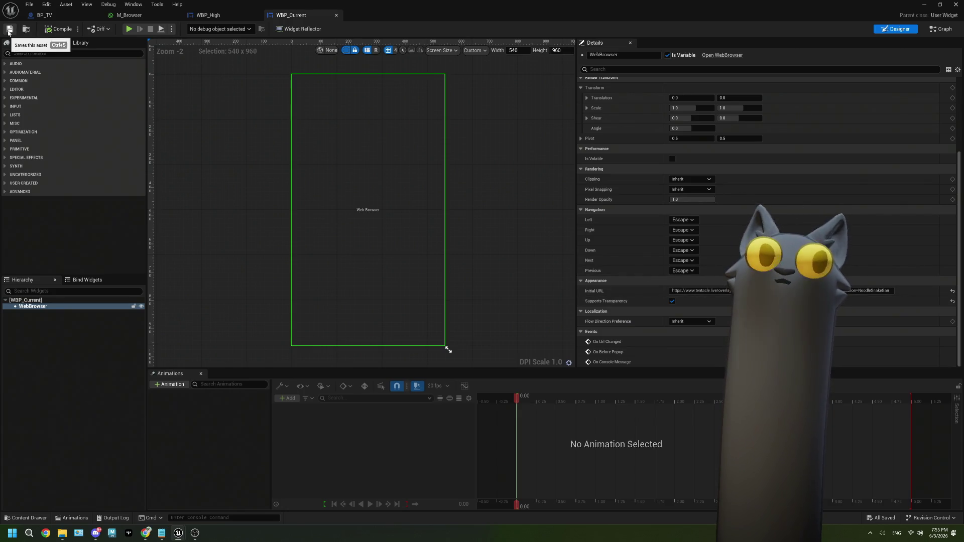
{"action": "left_click", "coordinate": [926, 7]}
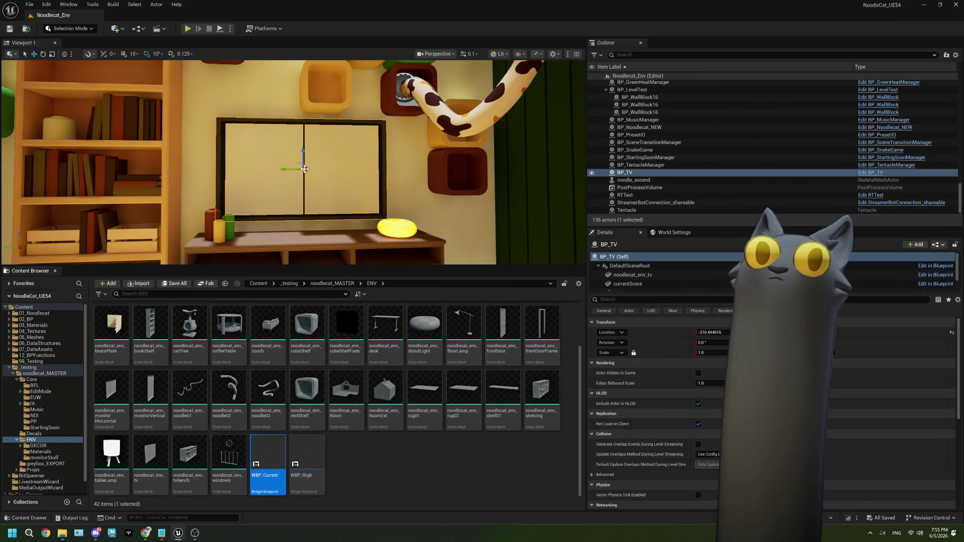
Select the BP_TV actor in the level and open its Blueprint.
{"action": "left_click", "coordinate": [649, 174]}
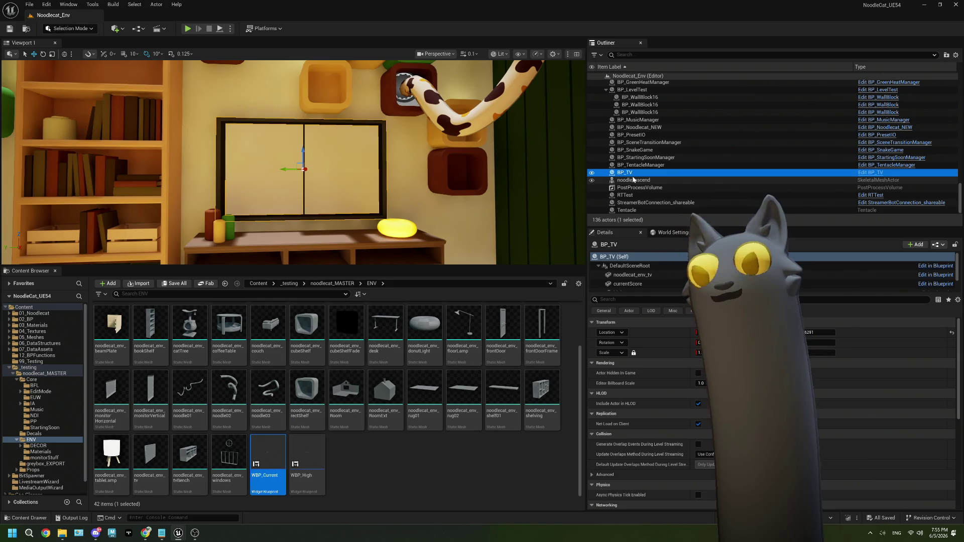
{"action": "left_click", "coordinate": [876, 172]}
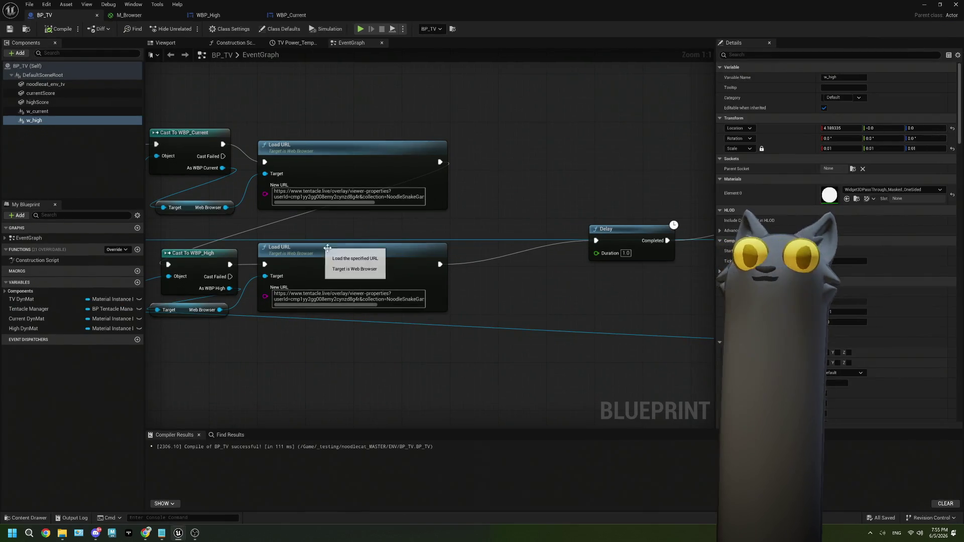
{"action": "scroll", "coordinate": [325, 213], "scroll_direction": "down", "scroll_amount": 4}
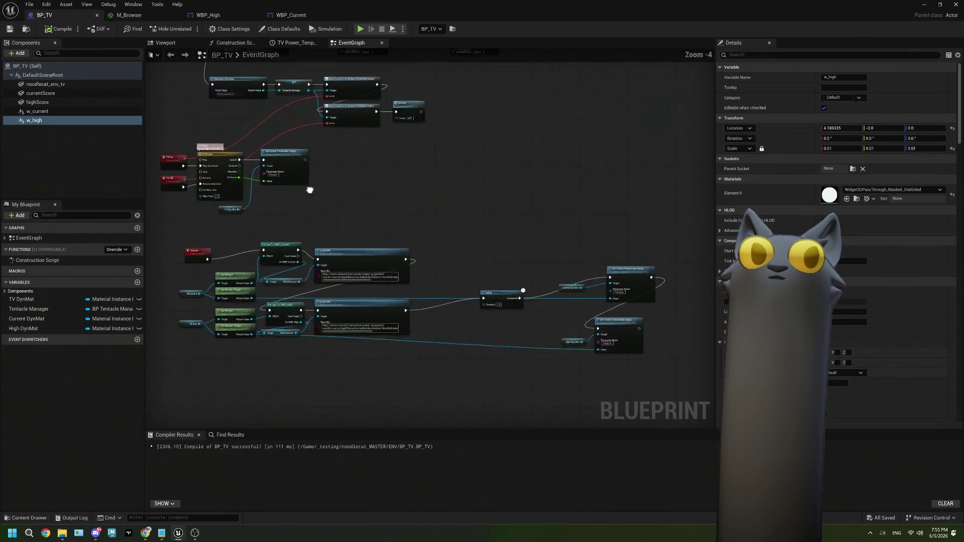
Set the w_current component's scale to 1 on X, Y and Z and toggle the scale lock.
{"action": "left_click", "coordinate": [40, 111]}
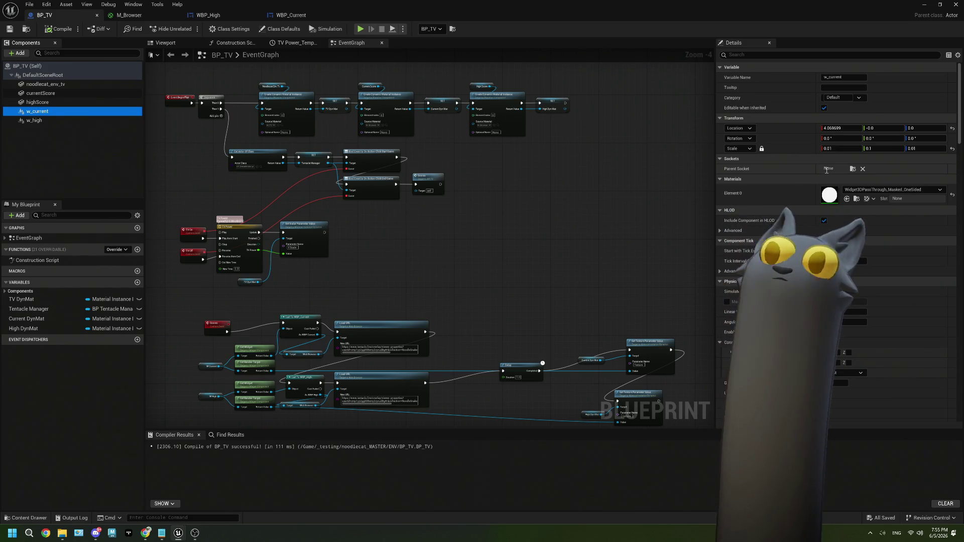
{"action": "left_click", "coordinate": [843, 147]}
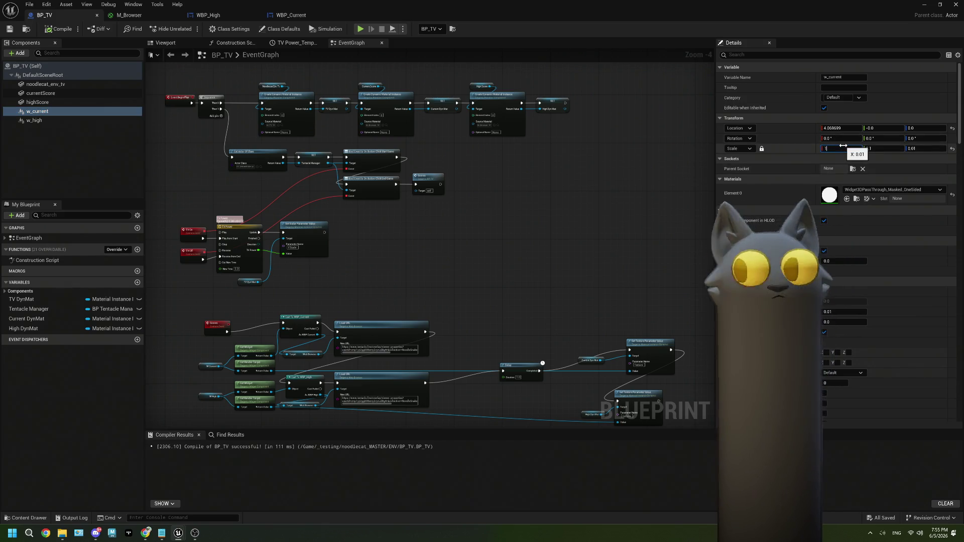
{"action": "type", "text": "1"}
{"action": "key", "text": "Tab"}
{"action": "key", "text": "Return"}
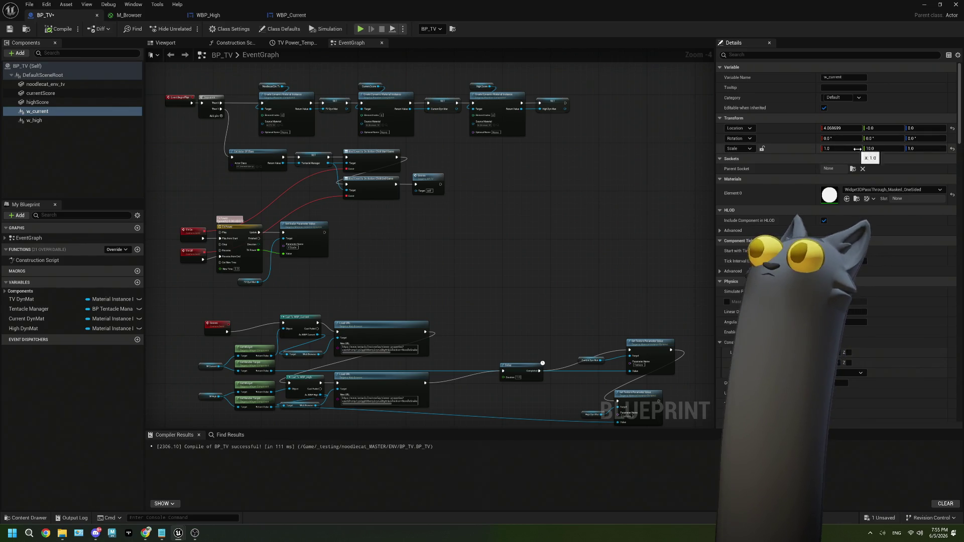
{"action": "key", "text": "Return"}
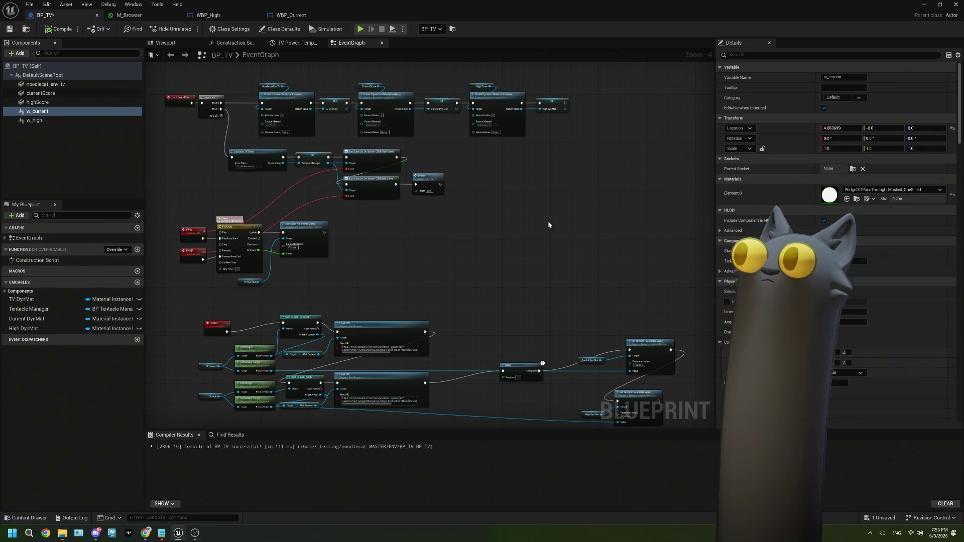
{"action": "left_click", "coordinate": [762, 149]}
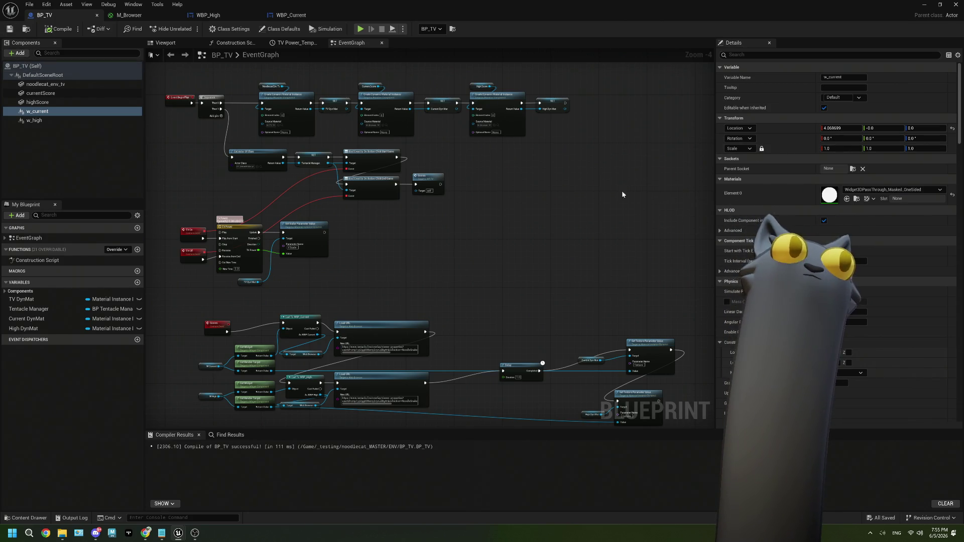
{"action": "left_click", "coordinate": [927, 5]}
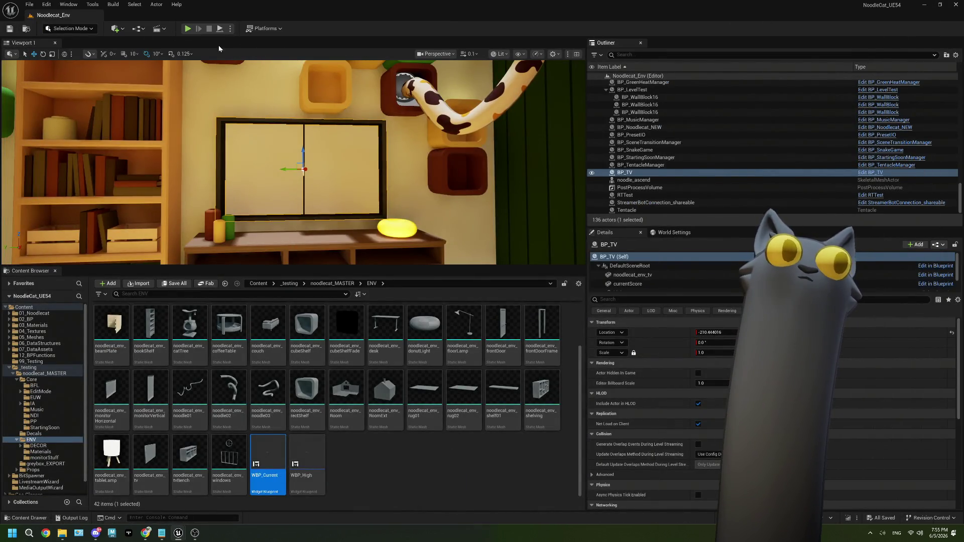
Play-test the level to preview both score panels on the TV, then stop and close the Message Log.
{"action": "key", "text": "alt+p"}
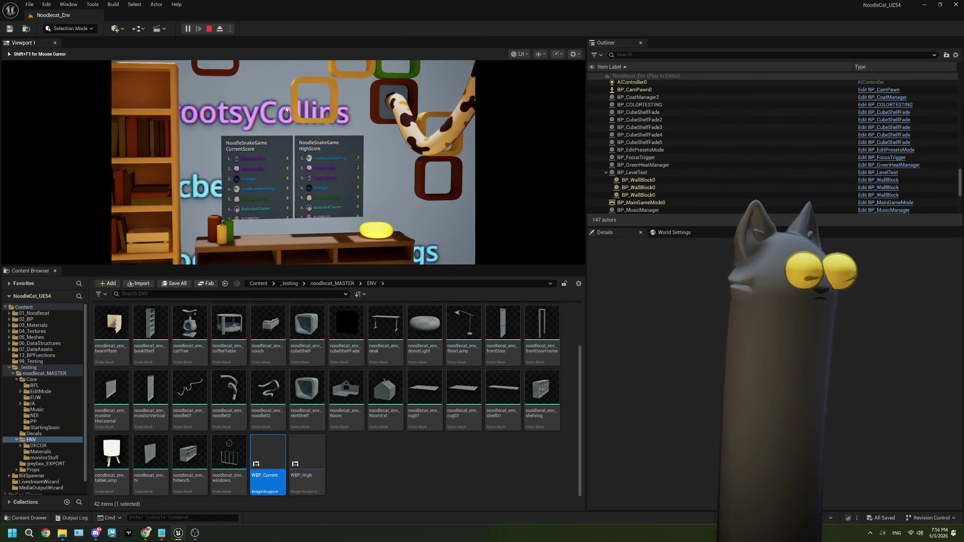
{"action": "key", "text": "Escape"}
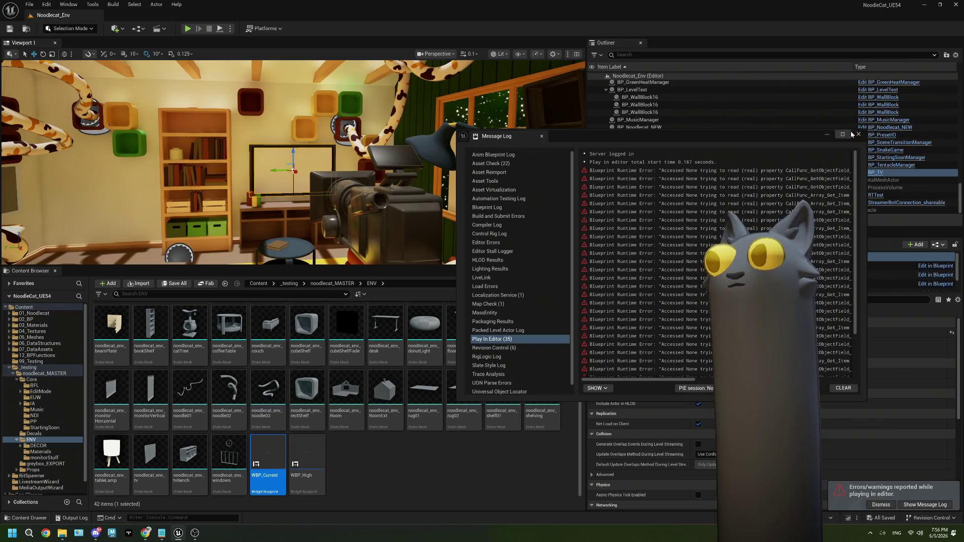
{"action": "left_click", "coordinate": [858, 134]}
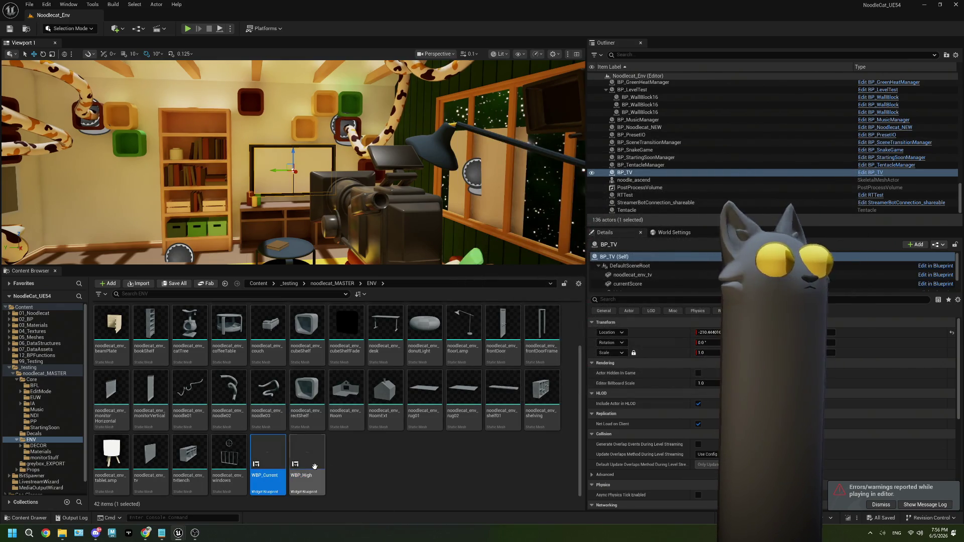
{"action": "double_click", "coordinate": [281, 462]}
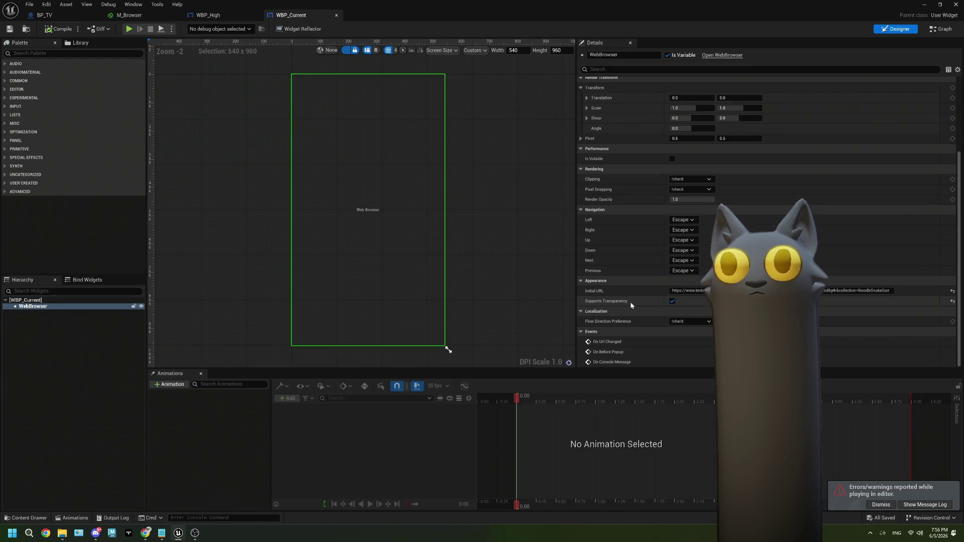
Enable OpacityFromTexture in the widget component's Widget3DPassThrough_Masked_OneSided material instance.
{"action": "left_click", "coordinate": [55, 15]}
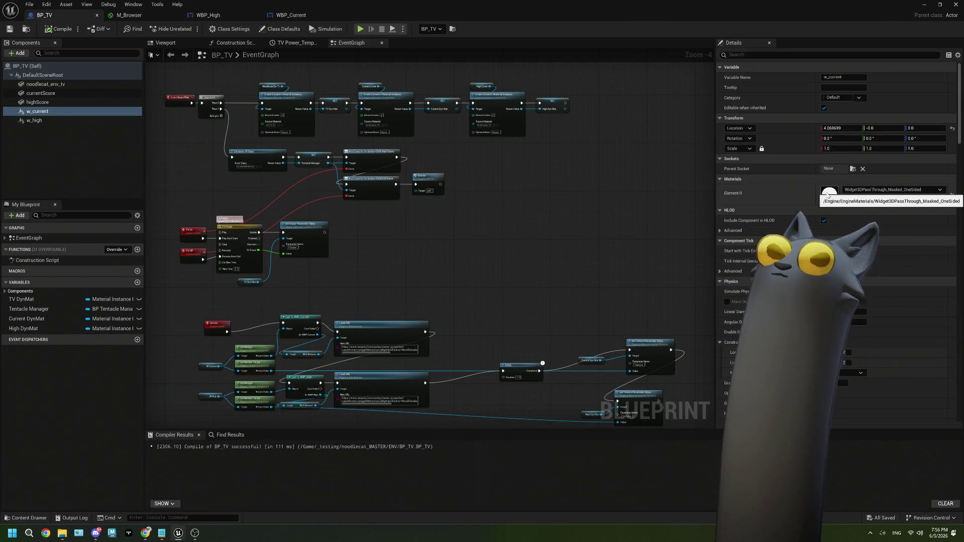
{"action": "double_click", "coordinate": [829, 194]}
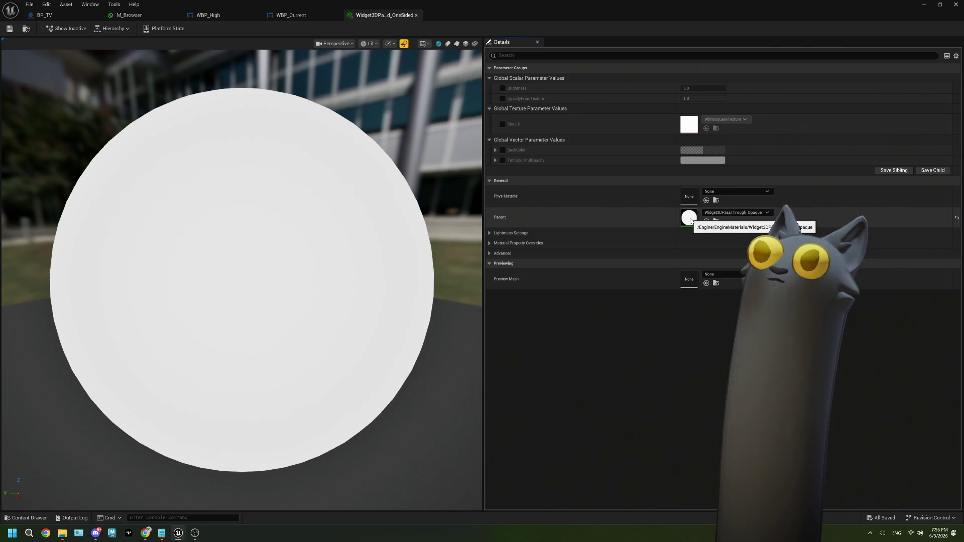
{"action": "left_click", "coordinate": [503, 99]}
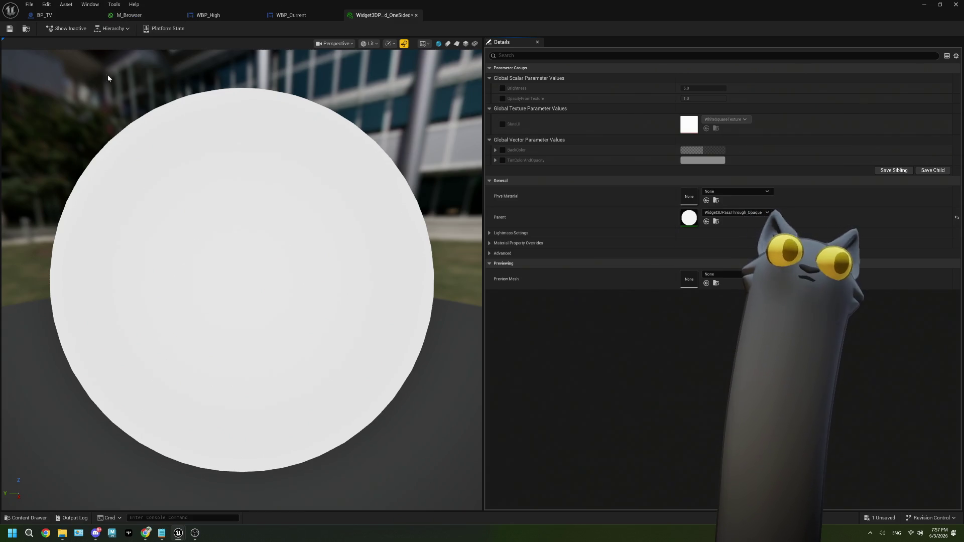
{"action": "left_click", "coordinate": [133, 15]}
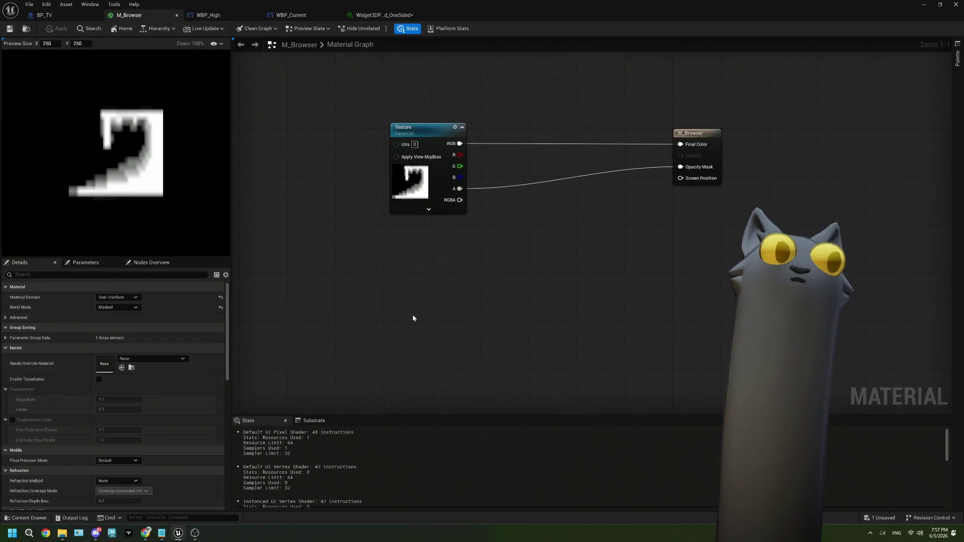
Drag M_Browser's Texture parameter node nearer the output node and apply the material.
{"action": "left_click", "coordinate": [400, 183]}
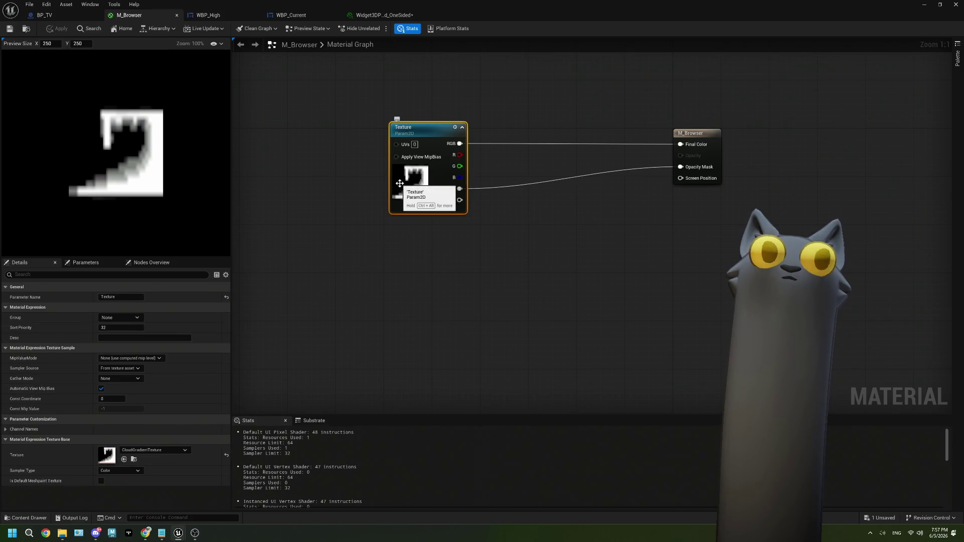
{"action": "mouse_move", "coordinate": [329, 129]}
{"action": "left_mouse_down"}
{"action": "mouse_move", "coordinate": [449, 130]}
{"action": "mouse_move", "coordinate": [285, 132]}
{"action": "left_mouse_up"}
{"action": "left_click_drag", "start_coordinate": [392, 207], "coordinate": [480, 196]}
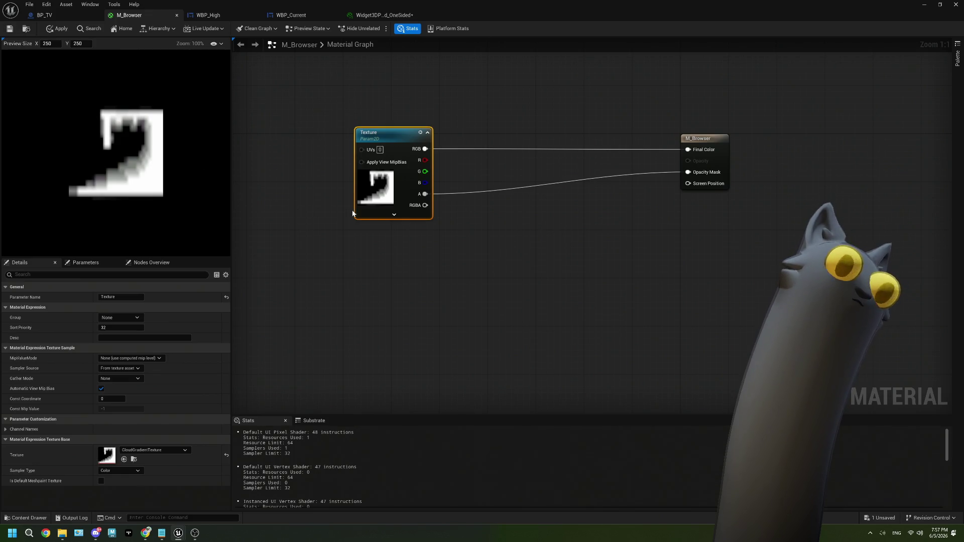
{"action": "left_click", "coordinate": [321, 203]}
{"action": "left_click", "coordinate": [58, 29]}
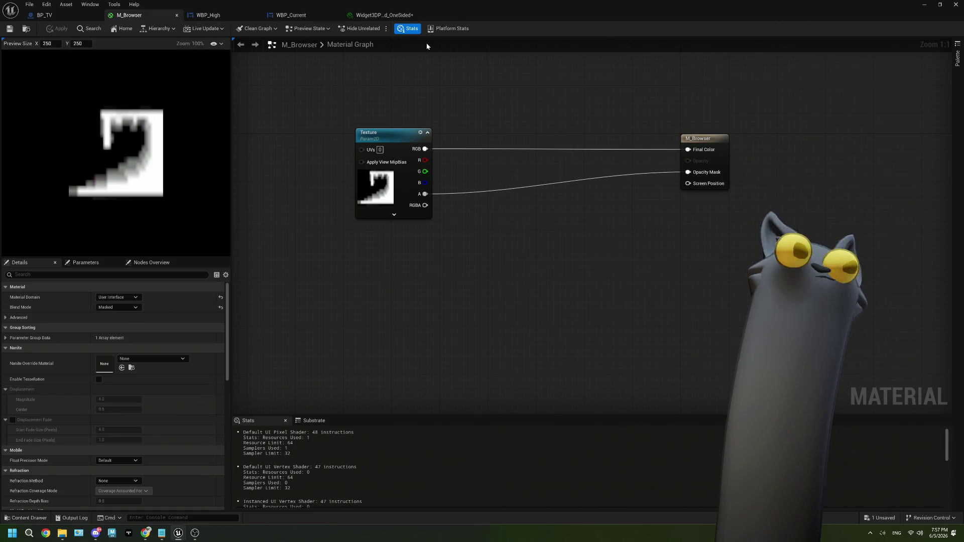
{"action": "left_click_drag", "start_coordinate": [365, 102], "coordinate": [361, 98]}
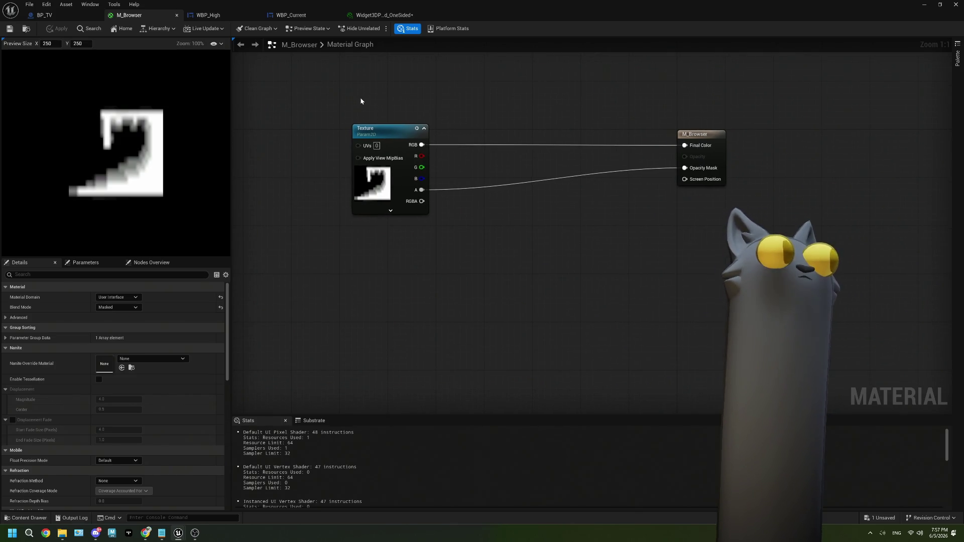
{"action": "left_click", "coordinate": [221, 15]}
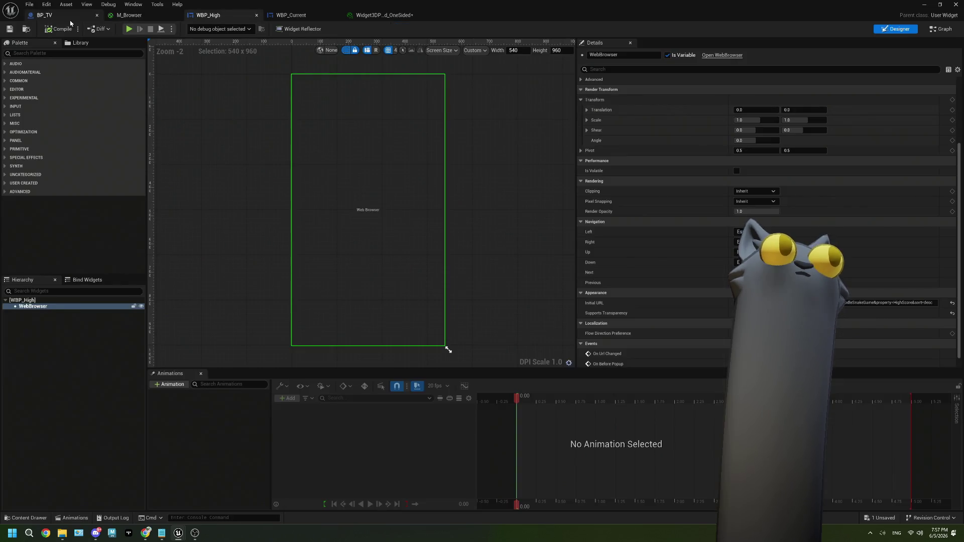
In BP_TV's EventGraph, move the high score Get Render Target node lower and browse 'draw' actions without adding one.
{"action": "left_click", "coordinate": [50, 15]}
{"action": "scroll", "coordinate": [338, 363], "scroll_direction": "up", "scroll_amount": 3}
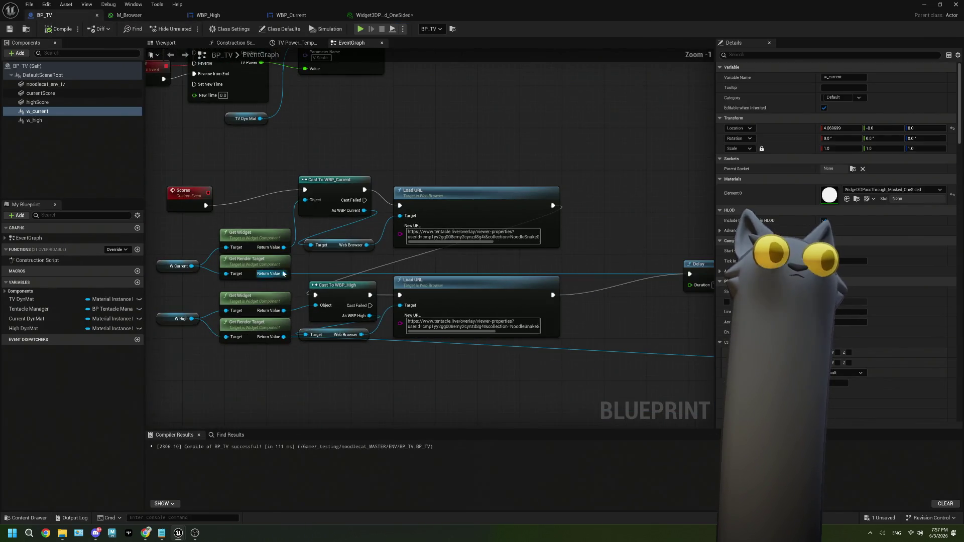
{"action": "mouse_move", "coordinate": [440, 276]}
{"action": "left_mouse_down"}
{"action": "mouse_move", "coordinate": [383, 333]}
{"action": "mouse_move", "coordinate": [236, 260]}
{"action": "mouse_move", "coordinate": [216, 213]}
{"action": "mouse_move", "coordinate": [210, 243]}
{"action": "mouse_move", "coordinate": [297, 338]}
{"action": "left_mouse_up"}
{"action": "left_click", "coordinate": [247, 271]}
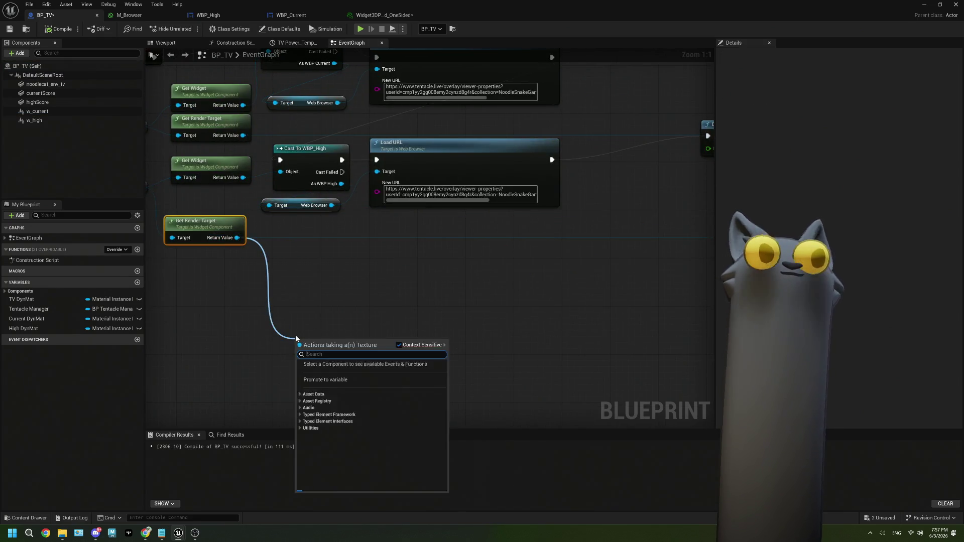
{"action": "type", "text": "draw"}
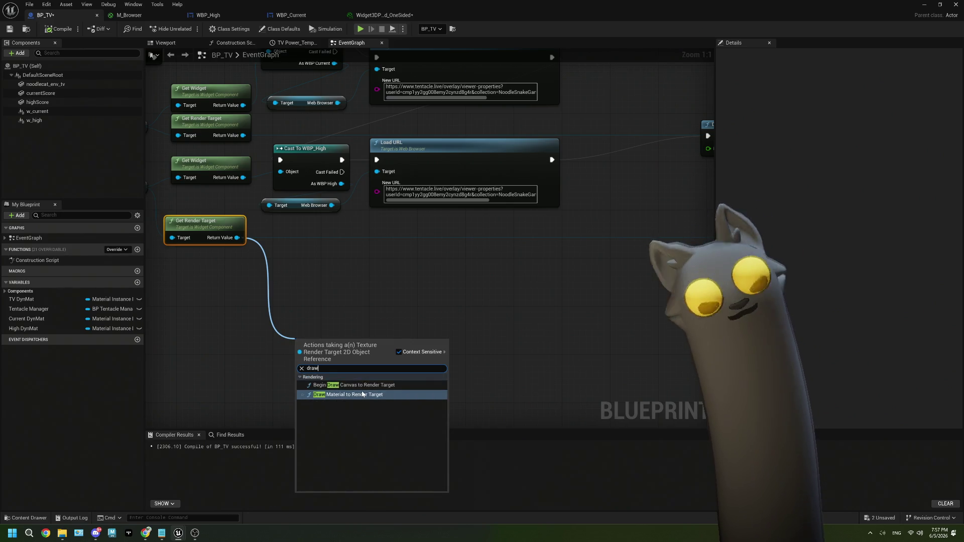
{"action": "left_click", "coordinate": [509, 361]}
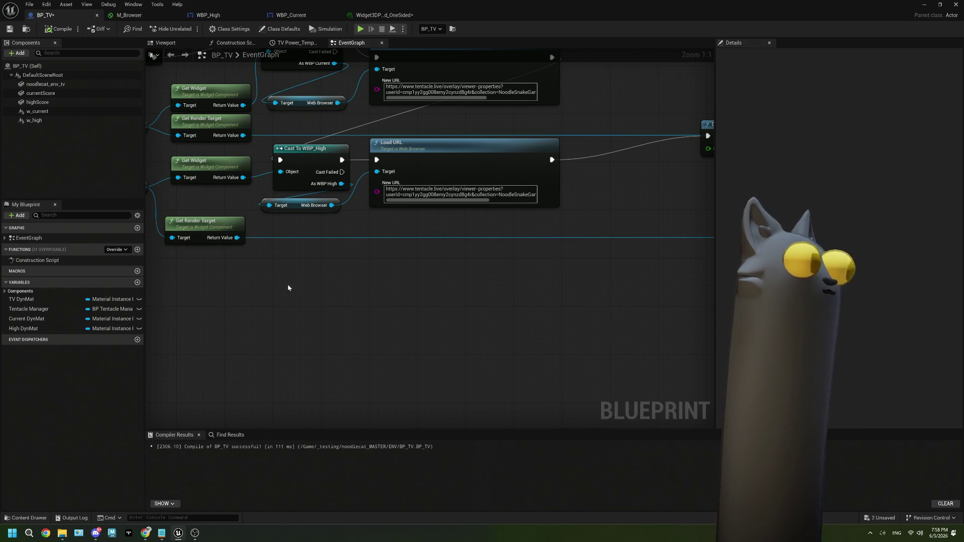
Add a Draw Material to Render Target node by search, then delete it again.
{"action": "left_click_drag", "start_coordinate": [150, 191], "coordinate": [200, 196]}
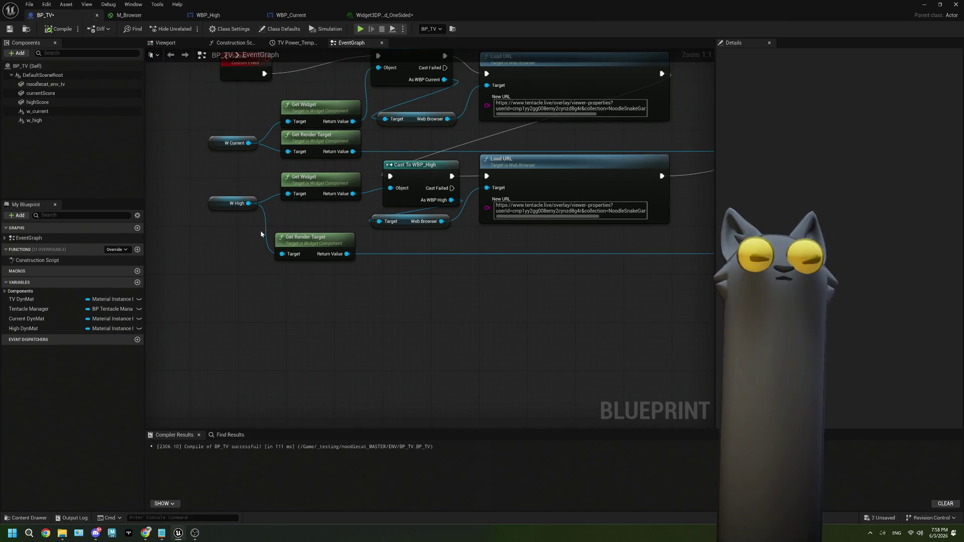
{"action": "left_click", "coordinate": [318, 240]}
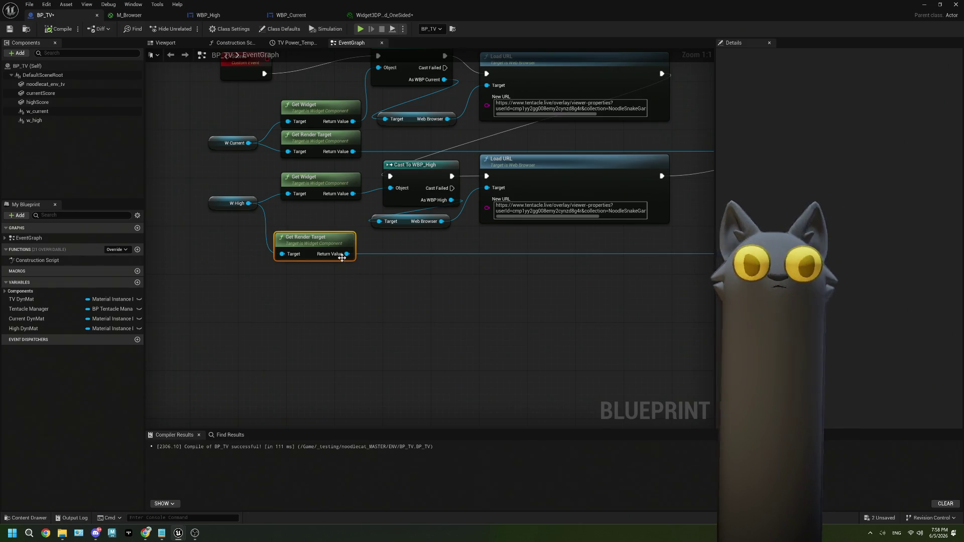
{"action": "left_click_drag", "start_coordinate": [355, 263], "coordinate": [244, 259]}
{"action": "right_click", "coordinate": [288, 274]}
{"action": "type", "text": "draw to rende"}
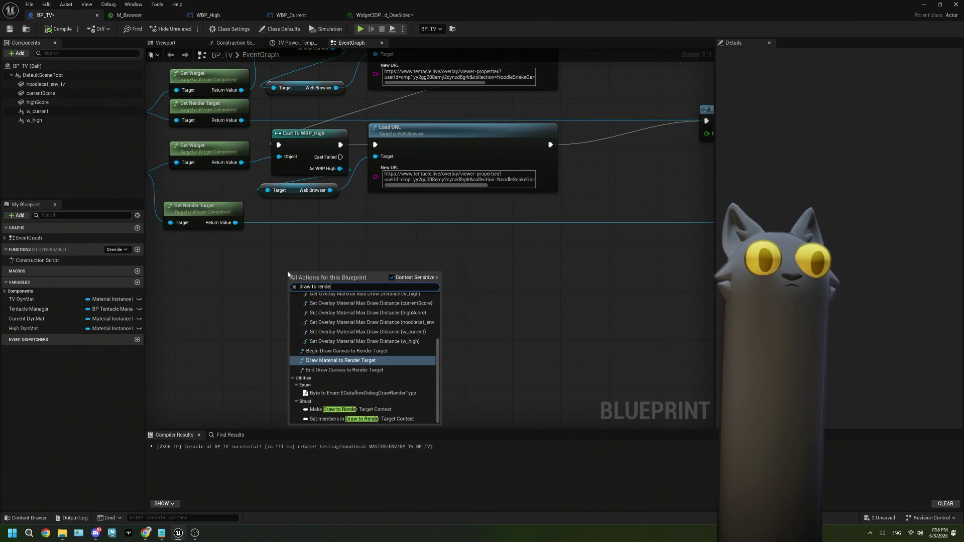
{"action": "type", "text": "r target"}
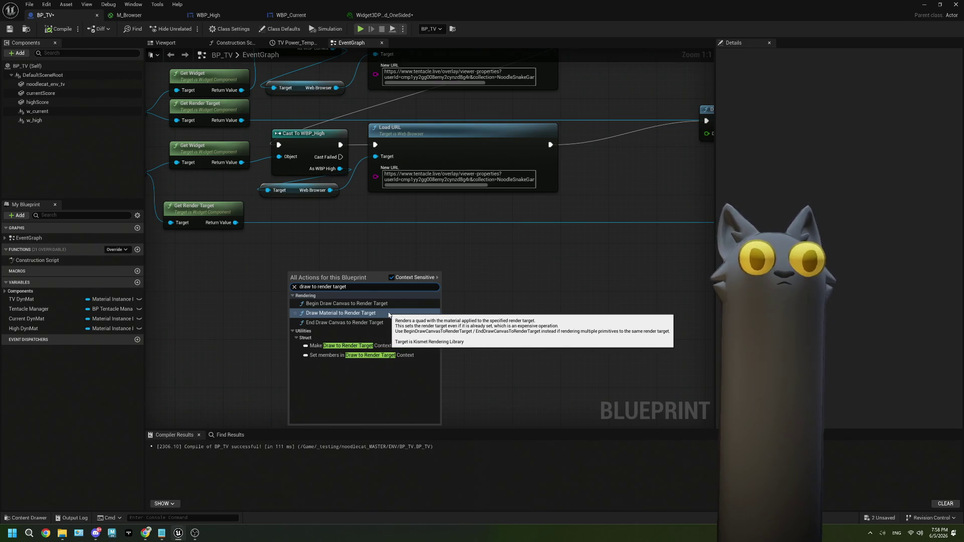
{"action": "left_click", "coordinate": [383, 312]}
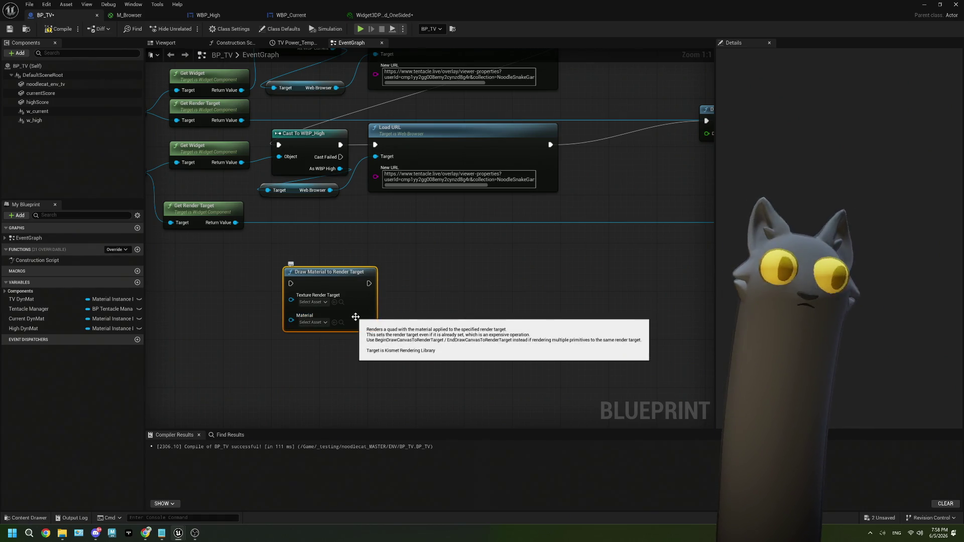
{"action": "key", "text": "Delete"}
{"action": "left_click_drag", "start_coordinate": [355, 323], "coordinate": [451, 354]}
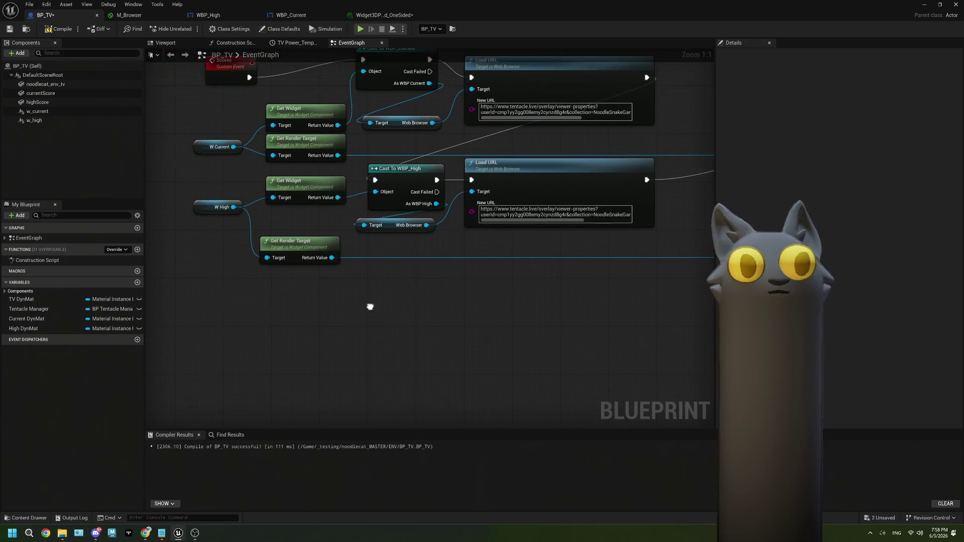
{"action": "left_click", "coordinate": [303, 245]}
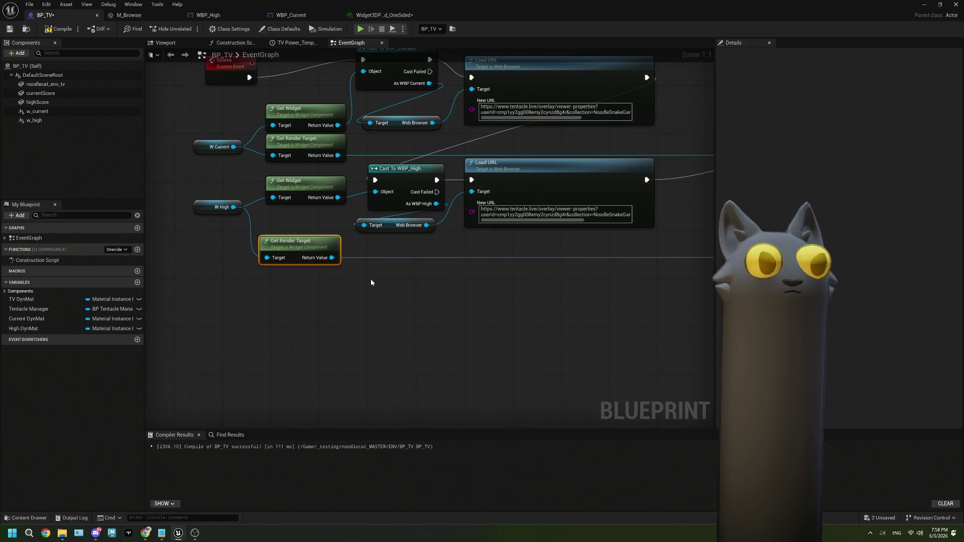
{"action": "mouse_move", "coordinate": [371, 281]}
{"action": "left_mouse_down"}
{"action": "mouse_move", "coordinate": [415, 291]}
{"action": "mouse_move", "coordinate": [580, 280]}
{"action": "mouse_move", "coordinate": [602, 134]}
{"action": "left_mouse_up"}
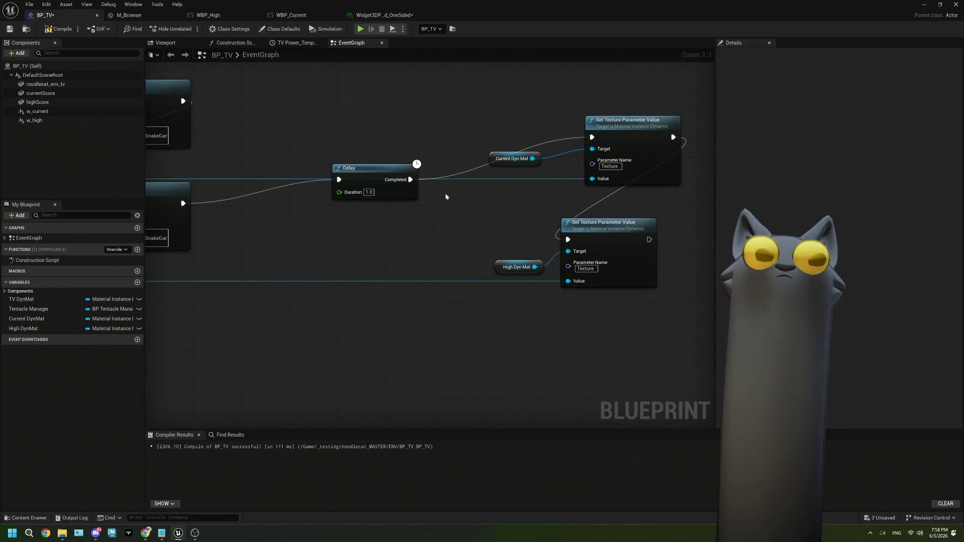
{"action": "mouse_move", "coordinate": [420, 209]}
{"action": "left_mouse_down"}
{"action": "mouse_move", "coordinate": [447, 275]}
{"action": "mouse_move", "coordinate": [377, 230]}
{"action": "mouse_move", "coordinate": [419, 265]}
{"action": "mouse_move", "coordinate": [424, 172]}
{"action": "mouse_move", "coordinate": [319, 222]}
{"action": "mouse_move", "coordinate": [269, 219]}
{"action": "mouse_move", "coordinate": [410, 167]}
{"action": "mouse_move", "coordinate": [341, 207]}
{"action": "mouse_move", "coordinate": [424, 207]}
{"action": "left_mouse_up"}
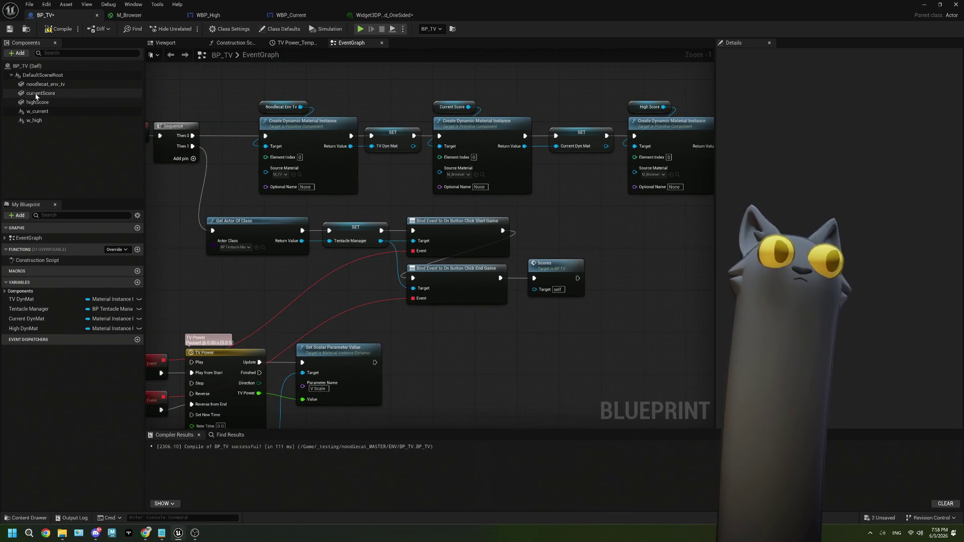
{"action": "left_click", "coordinate": [409, 15]}
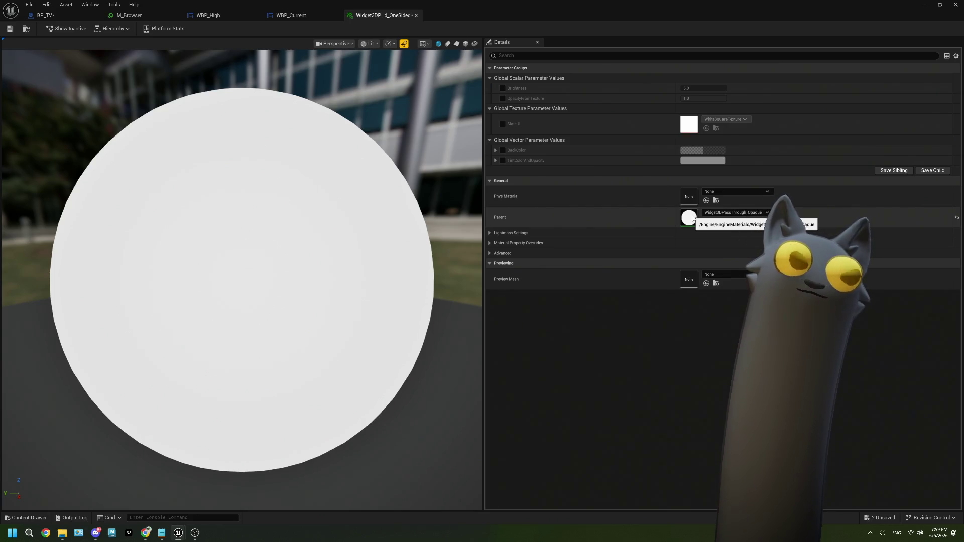
{"action": "left_click", "coordinate": [52, 19]}
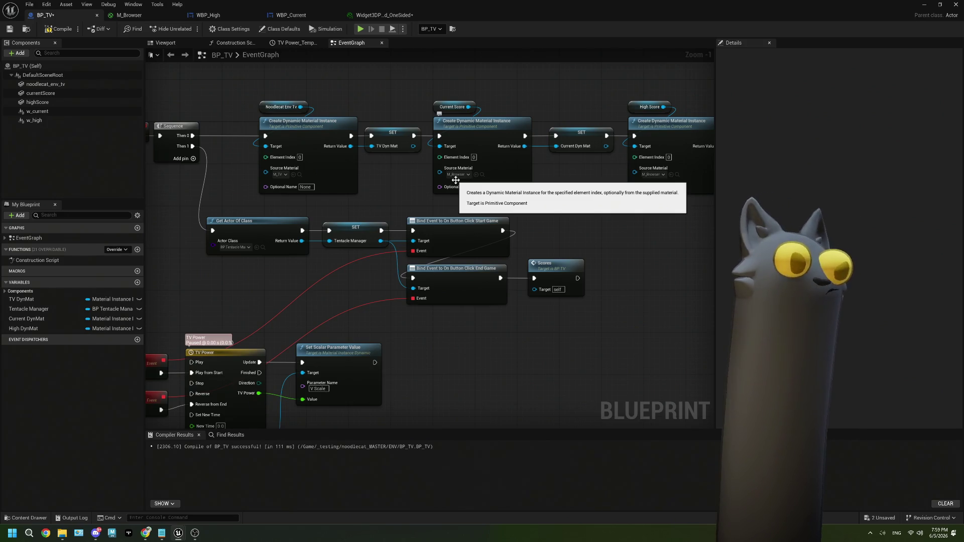
{"action": "mouse_move", "coordinate": [570, 207]}
{"action": "left_mouse_down"}
{"action": "mouse_move", "coordinate": [535, 192]}
{"action": "mouse_move", "coordinate": [442, 200]}
{"action": "left_mouse_up"}
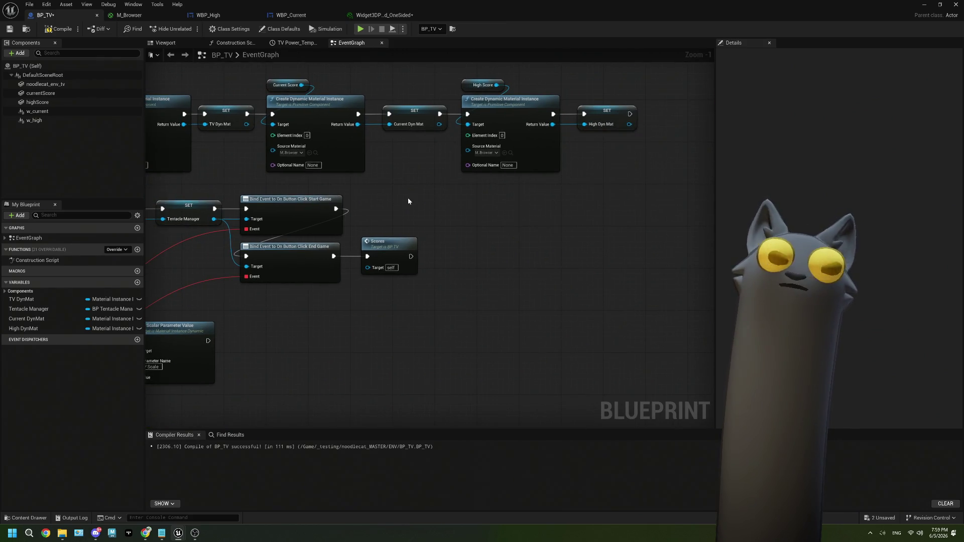
Move High Dyn Mat and its Set Texture Parameter Value node left in the BP_TV graph.
{"action": "mouse_move", "coordinate": [396, 203]}
{"action": "left_mouse_down"}
{"action": "mouse_move", "coordinate": [417, 153]}
{"action": "mouse_move", "coordinate": [527, 3]}
{"action": "mouse_move", "coordinate": [399, 353]}
{"action": "left_mouse_up"}
{"action": "mouse_move", "coordinate": [583, 341]}
{"action": "left_mouse_down"}
{"action": "mouse_move", "coordinate": [523, 312]}
{"action": "mouse_move", "coordinate": [484, 324]}
{"action": "mouse_move", "coordinate": [521, 304]}
{"action": "left_mouse_up"}
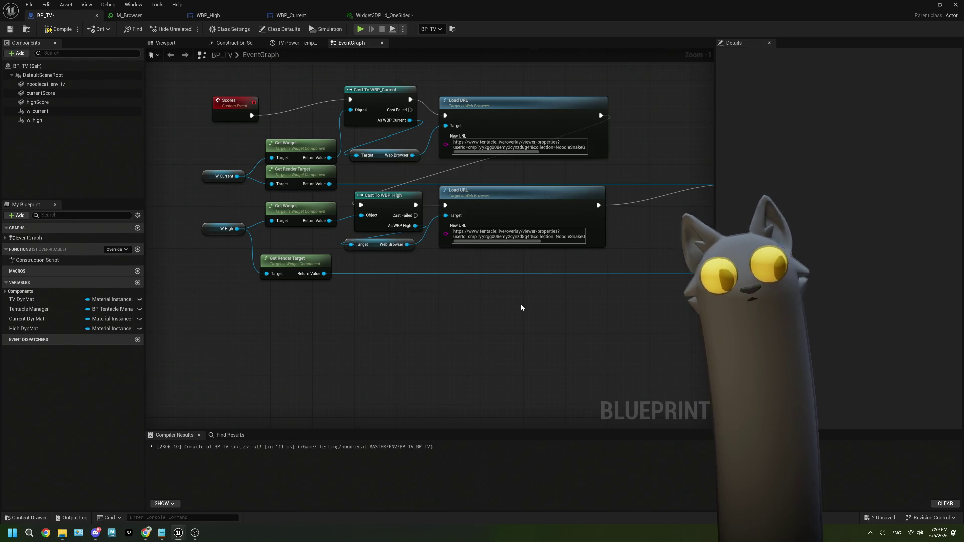
{"action": "mouse_move", "coordinate": [521, 307]}
{"action": "left_mouse_down"}
{"action": "mouse_move", "coordinate": [426, 247]}
{"action": "mouse_move", "coordinate": [542, 230]}
{"action": "mouse_move", "coordinate": [499, 214]}
{"action": "left_mouse_up"}
{"action": "left_click_drag", "start_coordinate": [543, 246], "coordinate": [455, 201]}
{"action": "mouse_move", "coordinate": [560, 206]}
{"action": "left_mouse_down"}
{"action": "mouse_move", "coordinate": [290, 215]}
{"action": "mouse_move", "coordinate": [308, 241]}
{"action": "mouse_move", "coordinate": [434, 212]}
{"action": "left_mouse_up"}
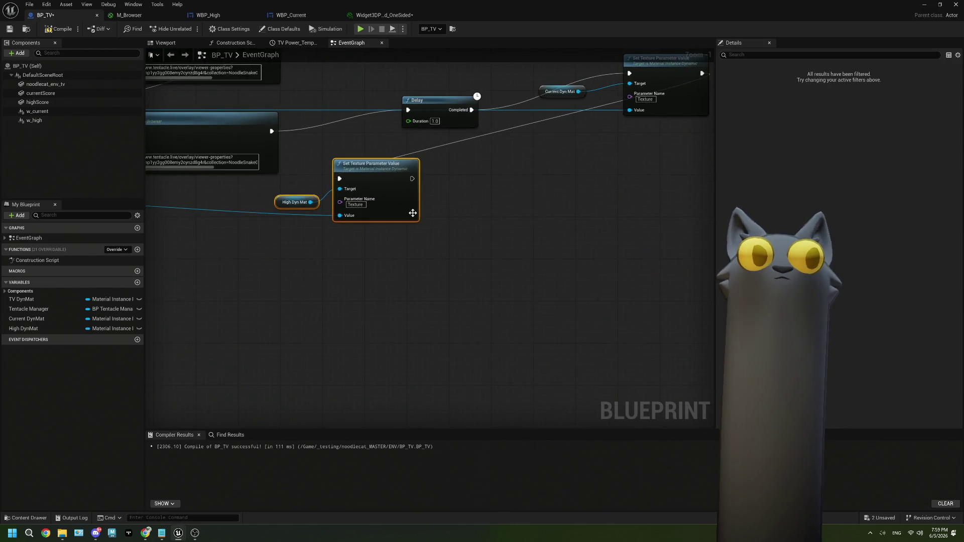
Add Draw Material to Render Target after Set Texture, using RT_test and Current DynMat, then save.
{"action": "mouse_move", "coordinate": [412, 179]}
{"action": "left_mouse_down"}
{"action": "mouse_move", "coordinate": [495, 247]}
{"action": "mouse_move", "coordinate": [487, 239]}
{"action": "left_mouse_up"}
{"action": "type", "text": "draw mat"}
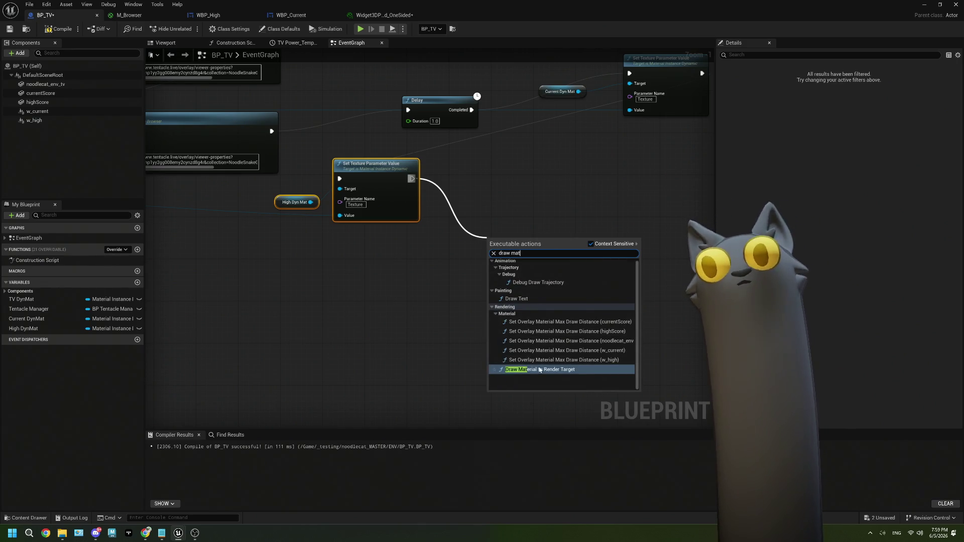
{"action": "left_click", "coordinate": [505, 369]}
{"action": "left_click", "coordinate": [512, 263]}
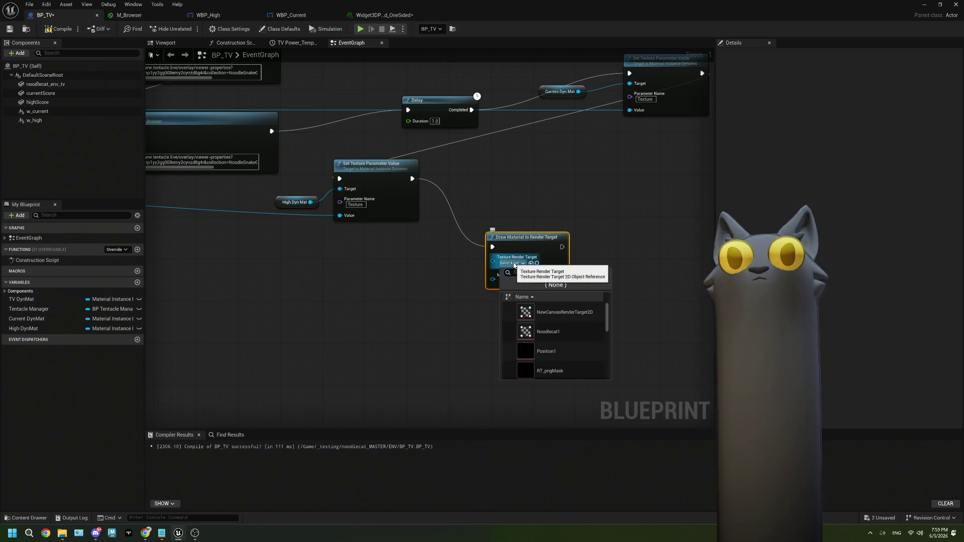
{"action": "scroll", "coordinate": [576, 323], "scroll_direction": "down", "scroll_amount": 5}
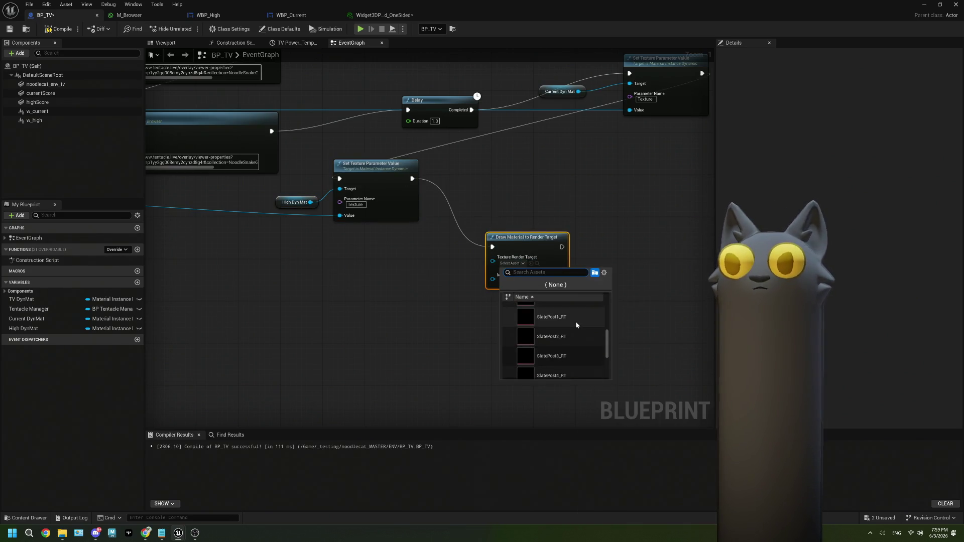
{"action": "scroll", "coordinate": [575, 321], "scroll_direction": "up", "scroll_amount": 3}
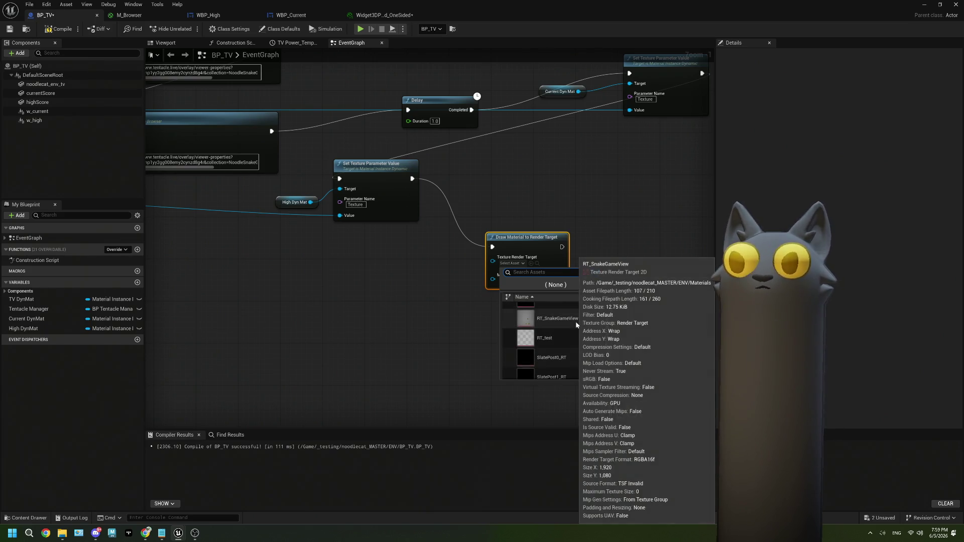
{"action": "left_click", "coordinate": [542, 339]}
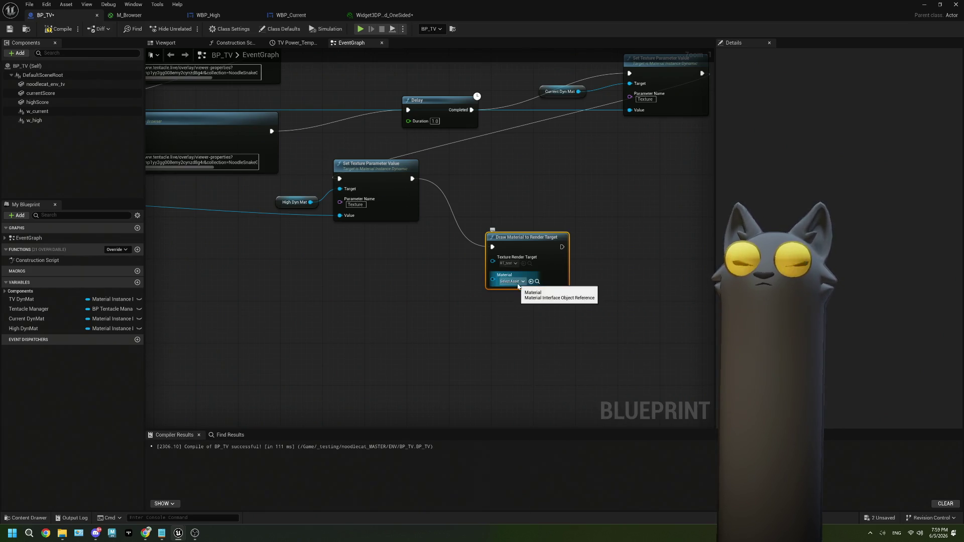
{"action": "mouse_move", "coordinate": [27, 319]}
{"action": "left_mouse_down"}
{"action": "mouse_move", "coordinate": [371, 299]}
{"action": "mouse_move", "coordinate": [378, 280]}
{"action": "mouse_move", "coordinate": [487, 287]}
{"action": "mouse_move", "coordinate": [493, 279]}
{"action": "left_mouse_up"}
{"action": "left_click", "coordinate": [396, 289]}
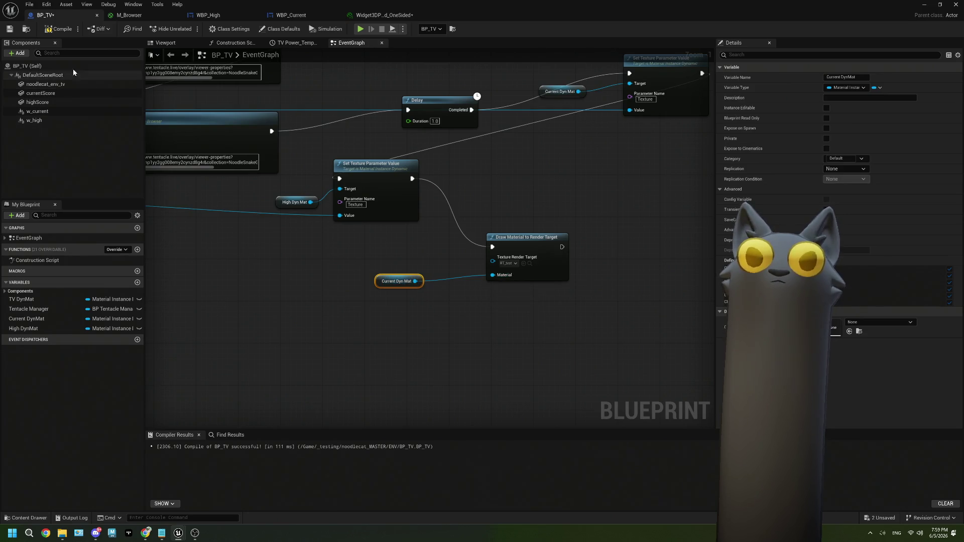
{"action": "left_click", "coordinate": [10, 29]}
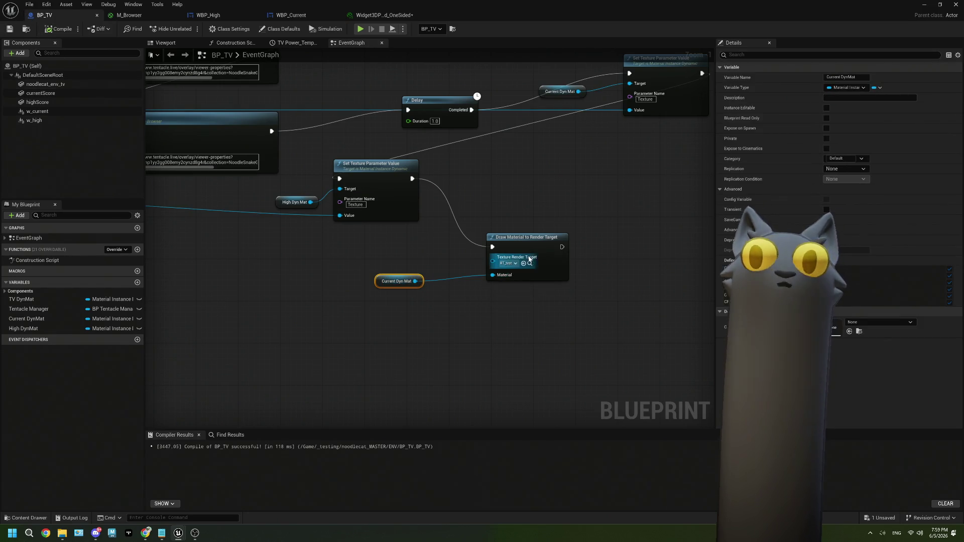
{"action": "left_click", "coordinate": [924, 5]}
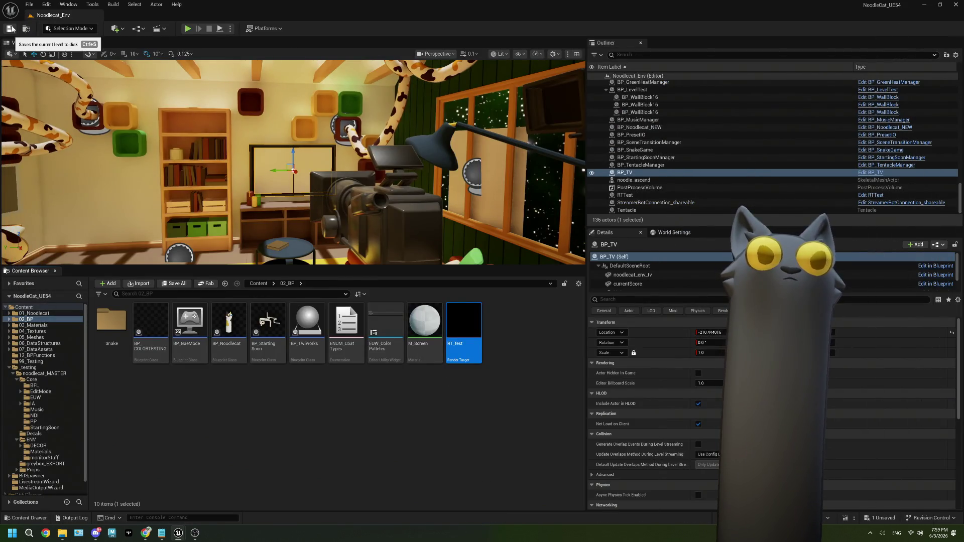
Play the level, view the RT_test render target, then stop the session.
{"action": "left_click", "coordinate": [187, 31]}
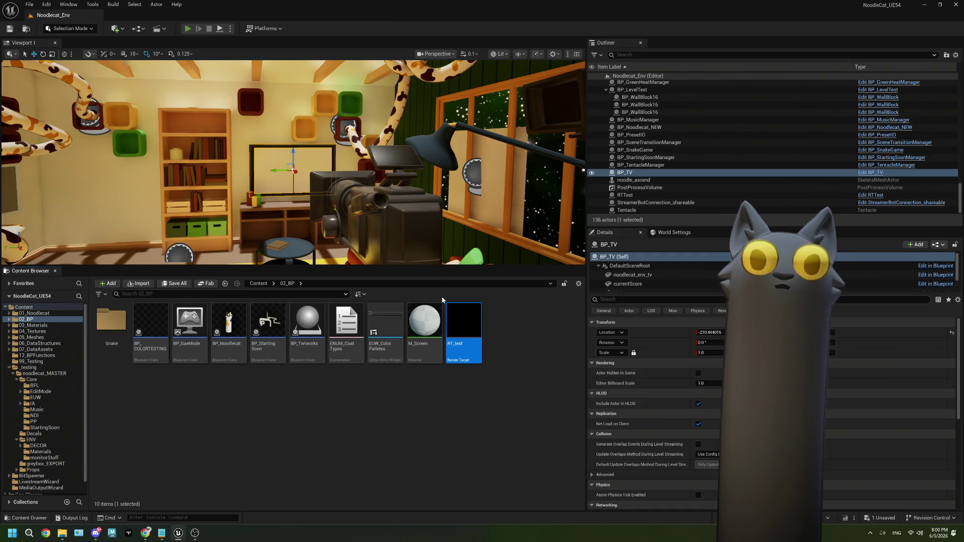
{"action": "double_click", "coordinate": [458, 329]}
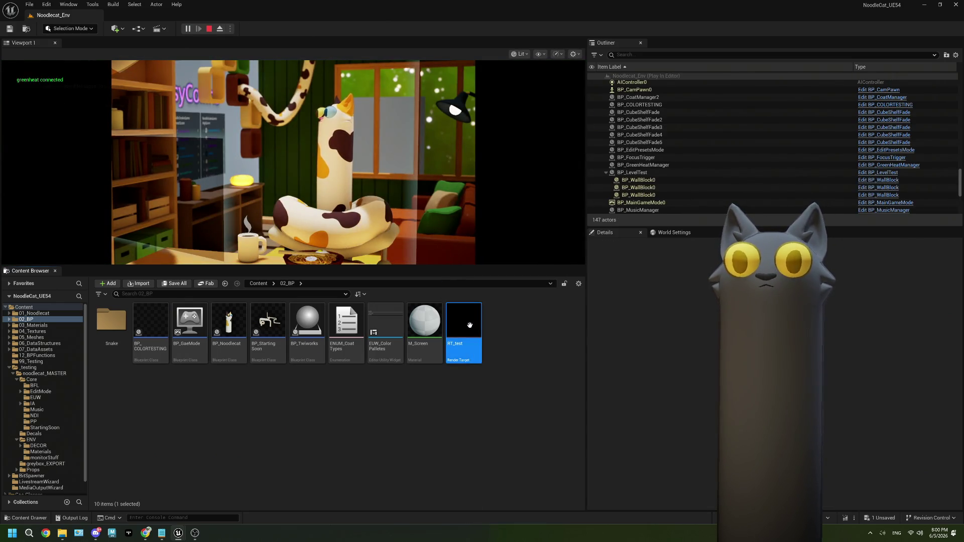
{"action": "scroll", "coordinate": [363, 280], "scroll_direction": "up", "scroll_amount": 3}
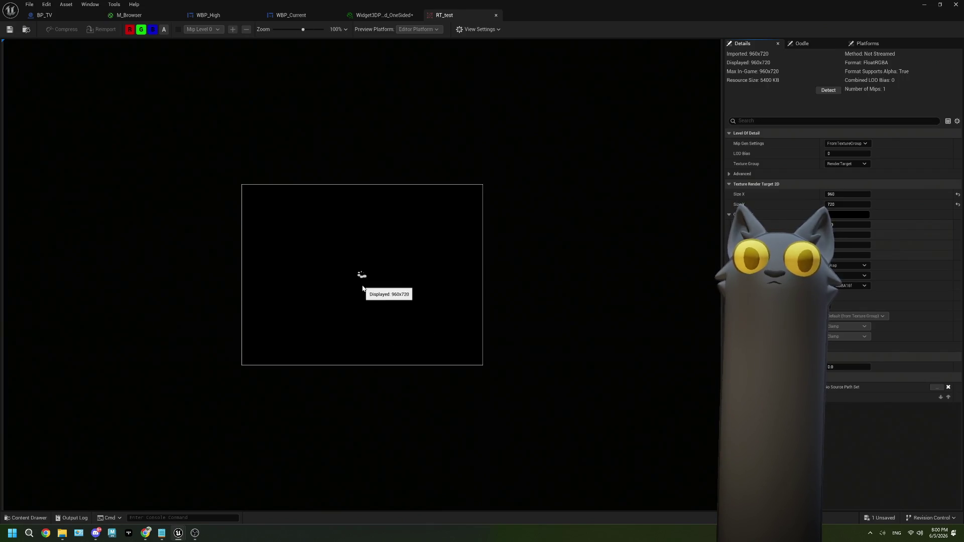
{"action": "scroll", "coordinate": [362, 280], "scroll_direction": "up", "scroll_amount": 3}
{"action": "scroll", "coordinate": [363, 280], "scroll_direction": "down", "scroll_amount": 3}
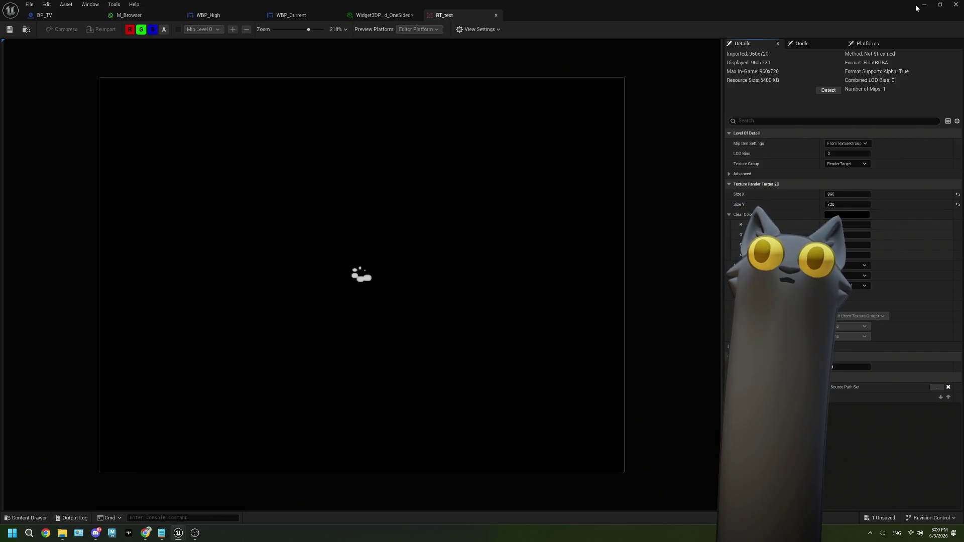
{"action": "left_click", "coordinate": [956, 4]}
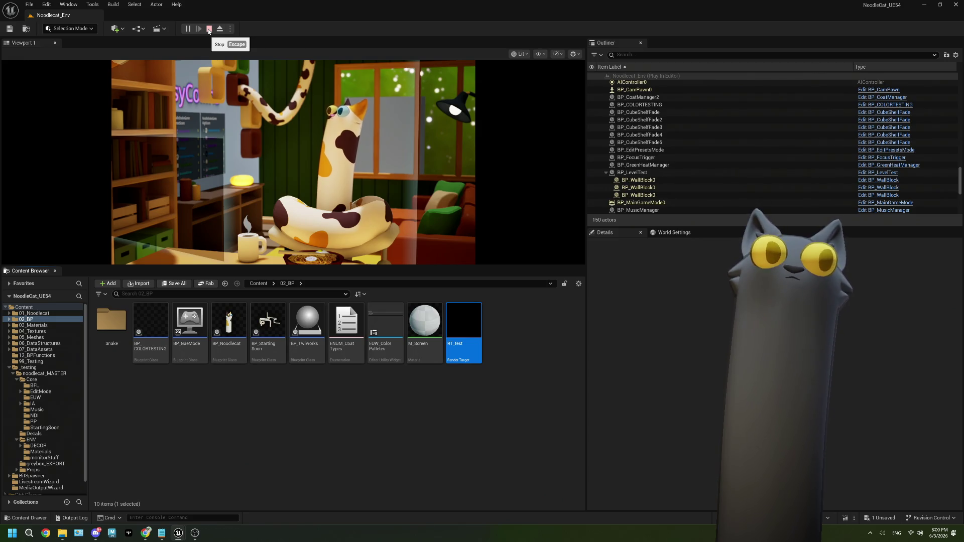
{"action": "left_click", "coordinate": [209, 30]}
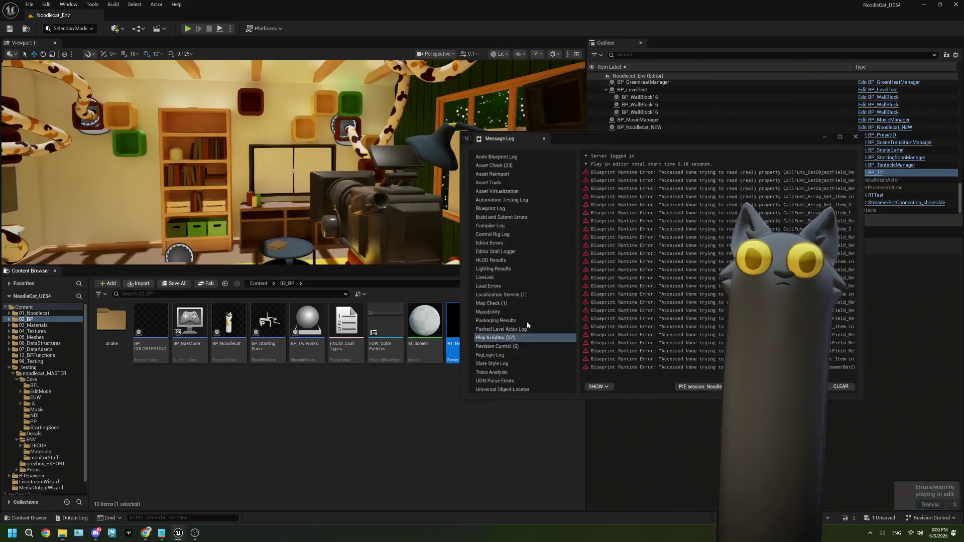
Reopen RT_test and inspect its channels with alpha shown and green hidden.
{"action": "double_click", "coordinate": [465, 324]}
{"action": "left_click", "coordinate": [167, 31]}
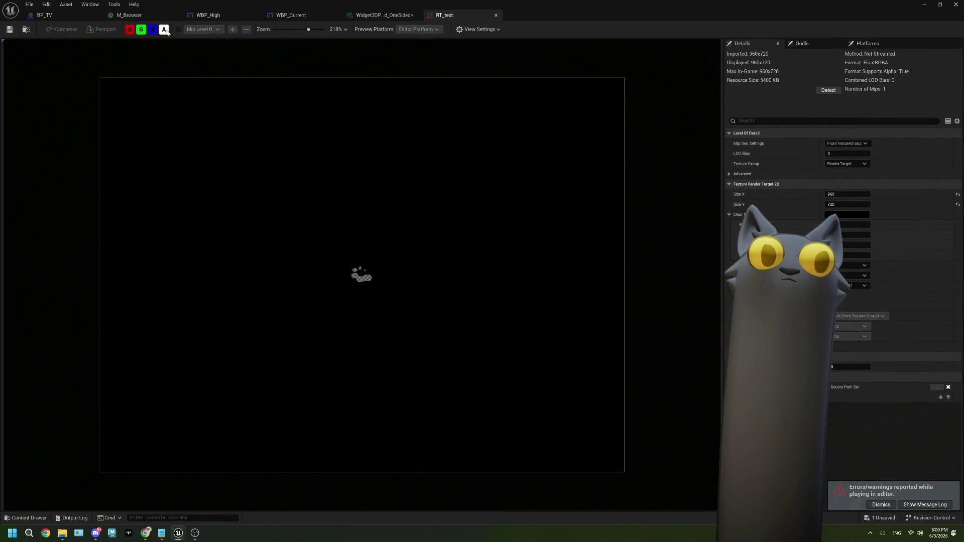
{"action": "left_click", "coordinate": [139, 31]}
{"action": "left_click", "coordinate": [130, 31]}
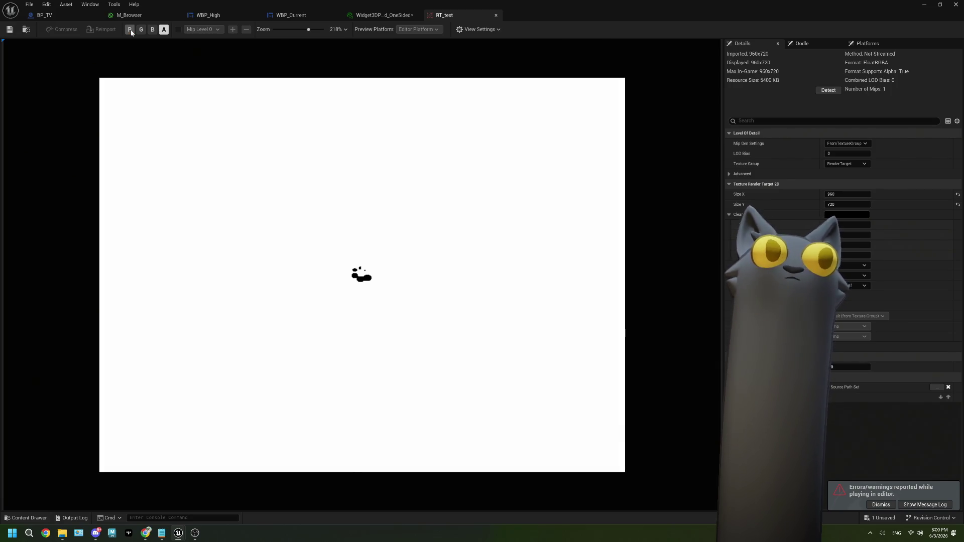
{"action": "left_click", "coordinate": [130, 31]}
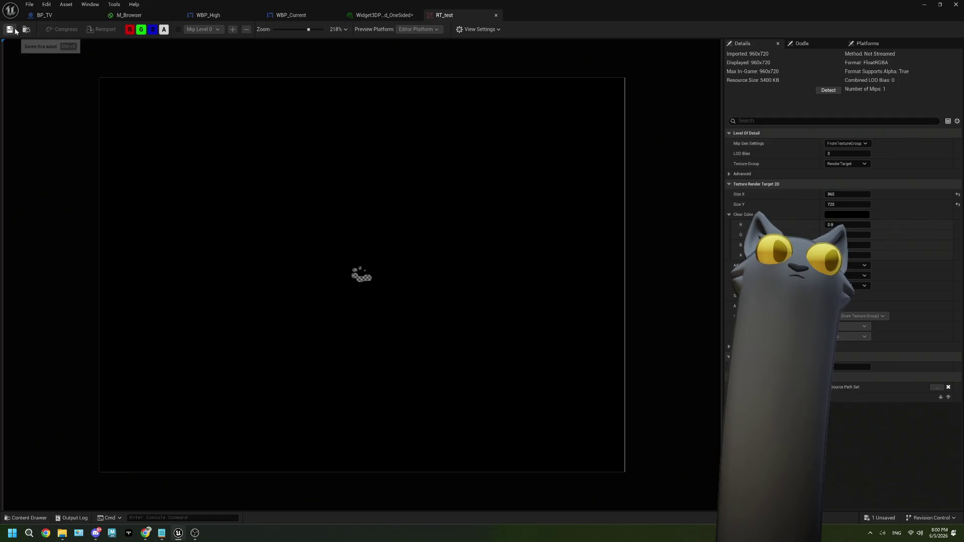
{"action": "left_click", "coordinate": [133, 16]}
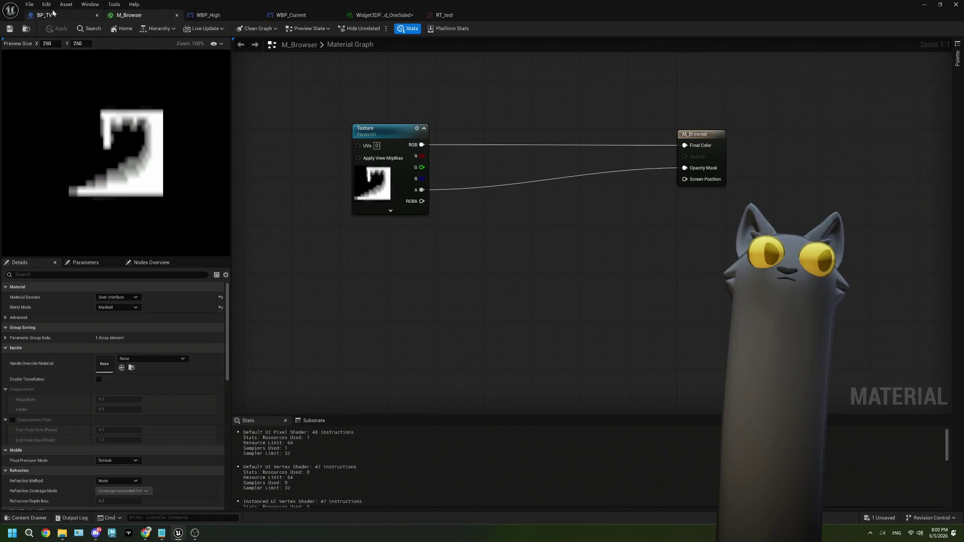
Duplicate the 1.0-second Delay and wire it between Set Texture Parameter Value and Draw Material to Render Target.
{"action": "left_click", "coordinate": [53, 14]}
{"action": "scroll", "coordinate": [526, 271], "scroll_direction": "down", "scroll_amount": 2}
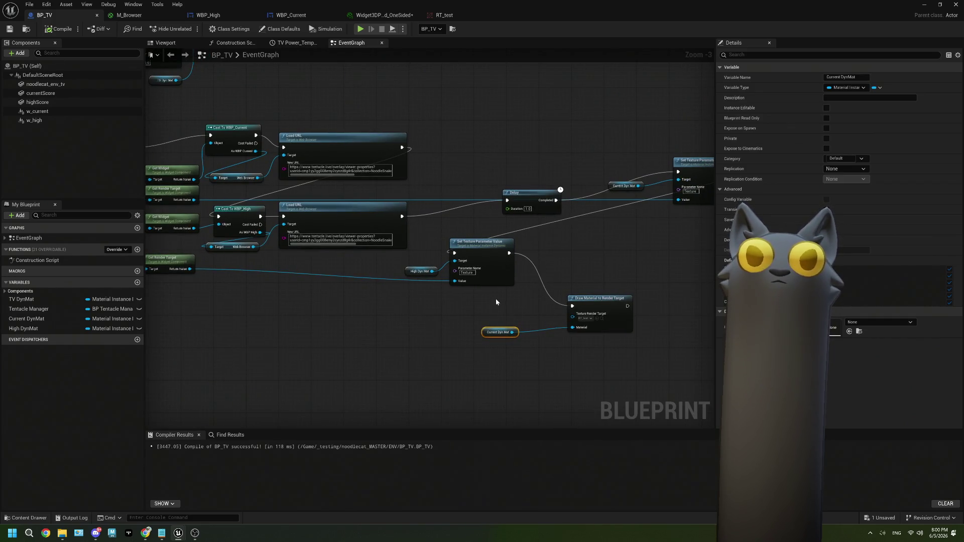
{"action": "scroll", "coordinate": [495, 299], "scroll_direction": "up", "scroll_amount": 2}
{"action": "mouse_move", "coordinate": [496, 298]}
{"action": "left_mouse_down"}
{"action": "mouse_move", "coordinate": [532, 286]}
{"action": "mouse_move", "coordinate": [477, 276]}
{"action": "left_mouse_up"}
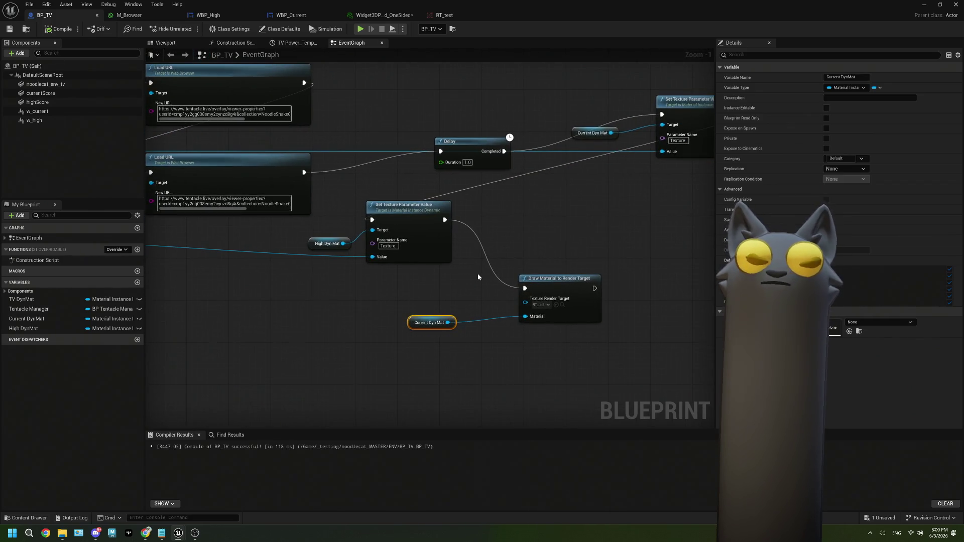
{"action": "mouse_move", "coordinate": [403, 283]}
{"action": "left_mouse_down"}
{"action": "mouse_move", "coordinate": [456, 280]}
{"action": "mouse_move", "coordinate": [380, 223]}
{"action": "mouse_move", "coordinate": [350, 220]}
{"action": "left_mouse_up"}
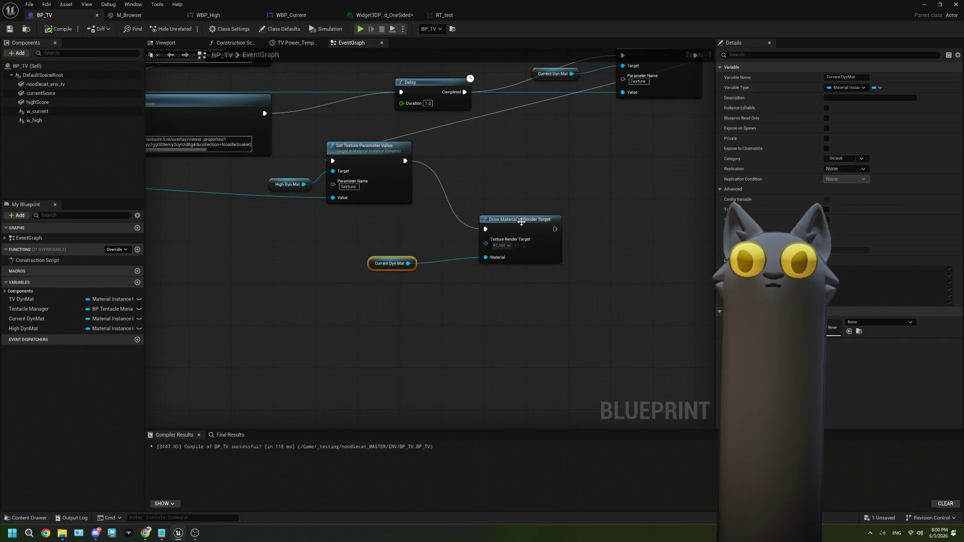
{"action": "left_click_drag", "start_coordinate": [522, 226], "coordinate": [622, 228]}
{"action": "left_click_drag", "start_coordinate": [522, 225], "coordinate": [446, 253]}
{"action": "left_click", "coordinate": [368, 110]}
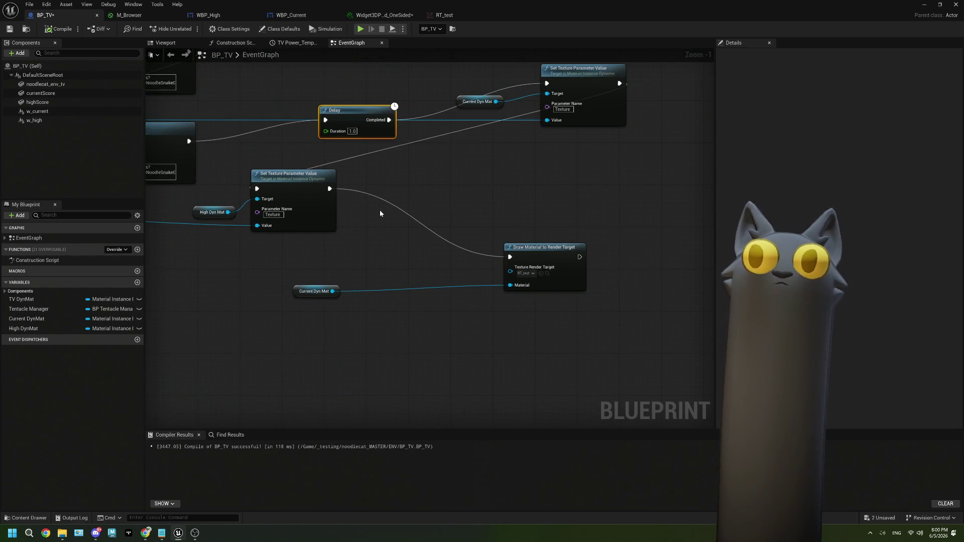
{"action": "key", "text": "ctrl+d"}
{"action": "left_click_drag", "start_coordinate": [329, 189], "coordinate": [383, 220]}
{"action": "mouse_move", "coordinate": [451, 221]}
{"action": "left_mouse_down"}
{"action": "mouse_move", "coordinate": [497, 256]}
{"action": "mouse_move", "coordinate": [447, 242]}
{"action": "mouse_move", "coordinate": [510, 257]}
{"action": "left_mouse_up"}
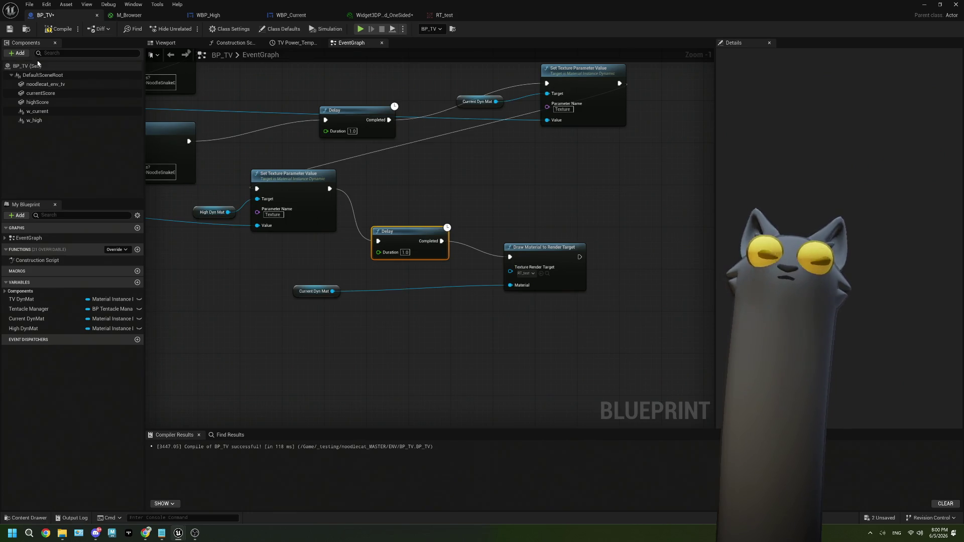
Compile and save BP_TV, play the level, and inspect RT_test with alpha toggled off and on.
{"action": "left_click", "coordinate": [57, 28]}
{"action": "key", "text": "alt+Tab"}
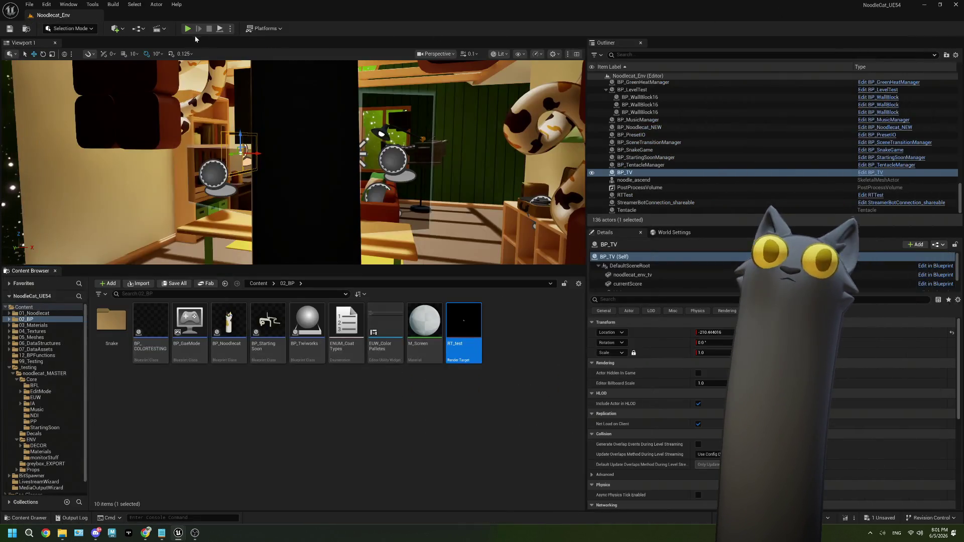
{"action": "left_click", "coordinate": [187, 29]}
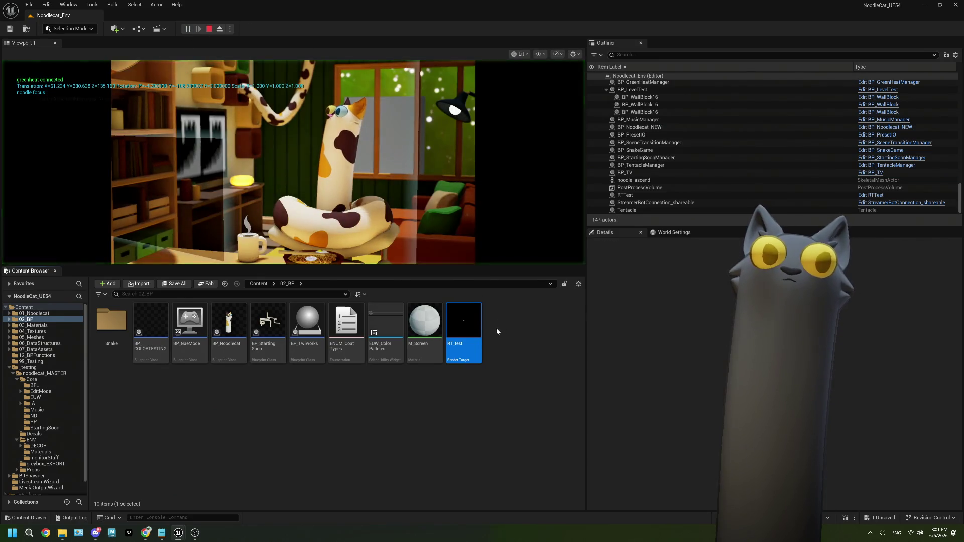
{"action": "double_click", "coordinate": [455, 329]}
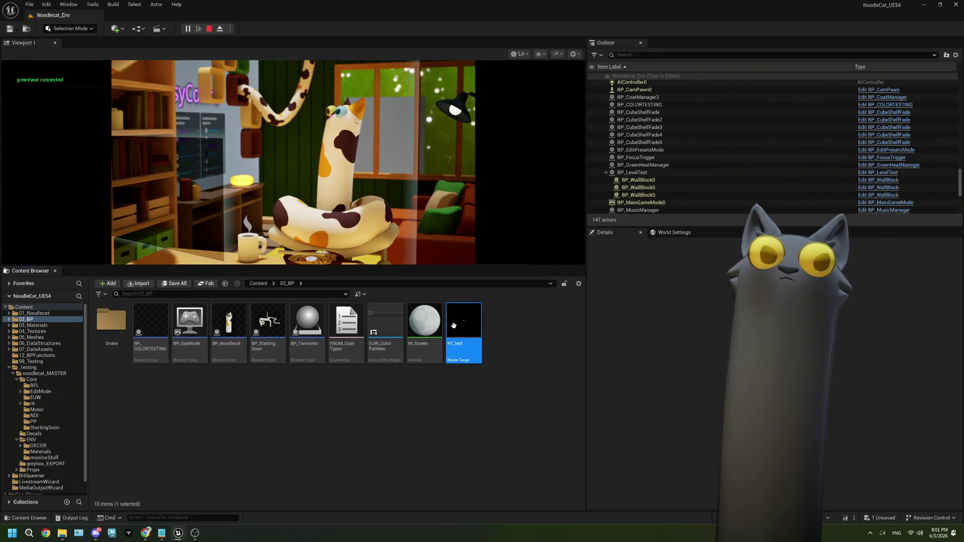
{"action": "left_click", "coordinate": [164, 30]}
{"action": "left_click", "coordinate": [164, 30]}
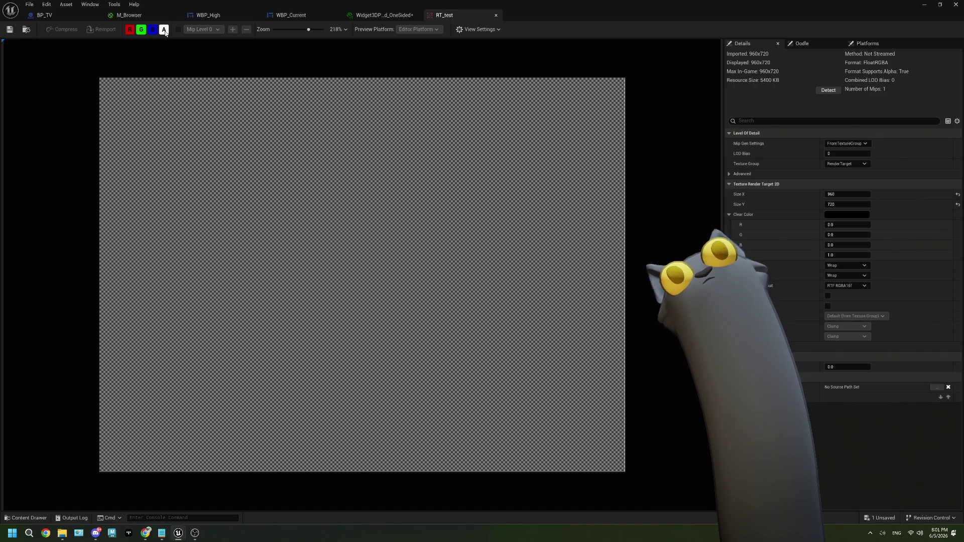
Hide the alpha channel to check RT_test's CurrentScore leaderboard, then close the RT_test view.
{"action": "left_click", "coordinate": [165, 30]}
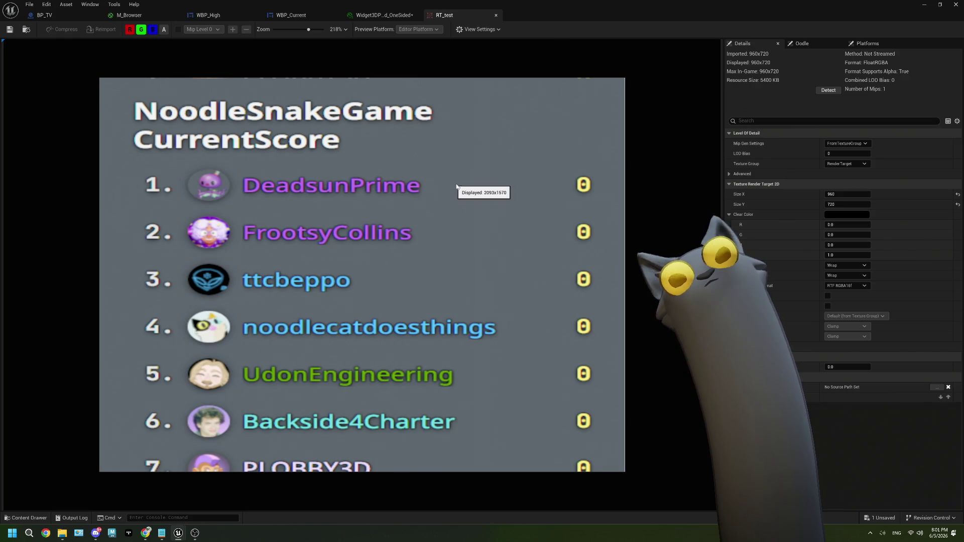
{"action": "left_click", "coordinate": [153, 14]}
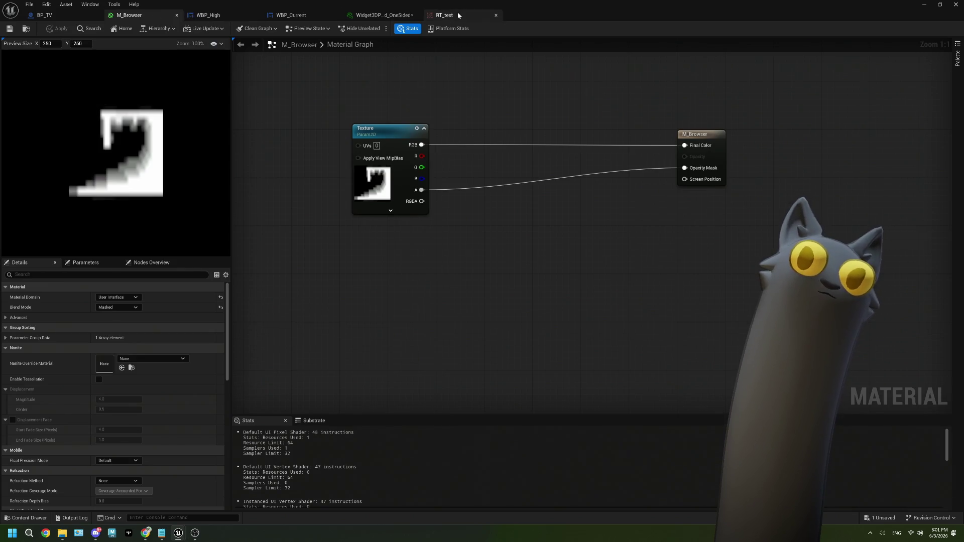
{"action": "left_click", "coordinate": [457, 13]}
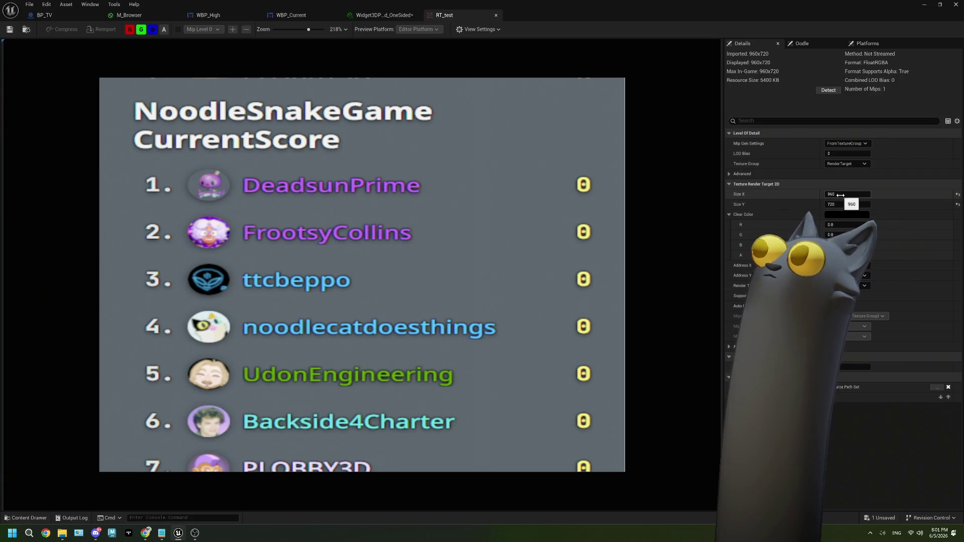
{"action": "left_click", "coordinate": [496, 16]}
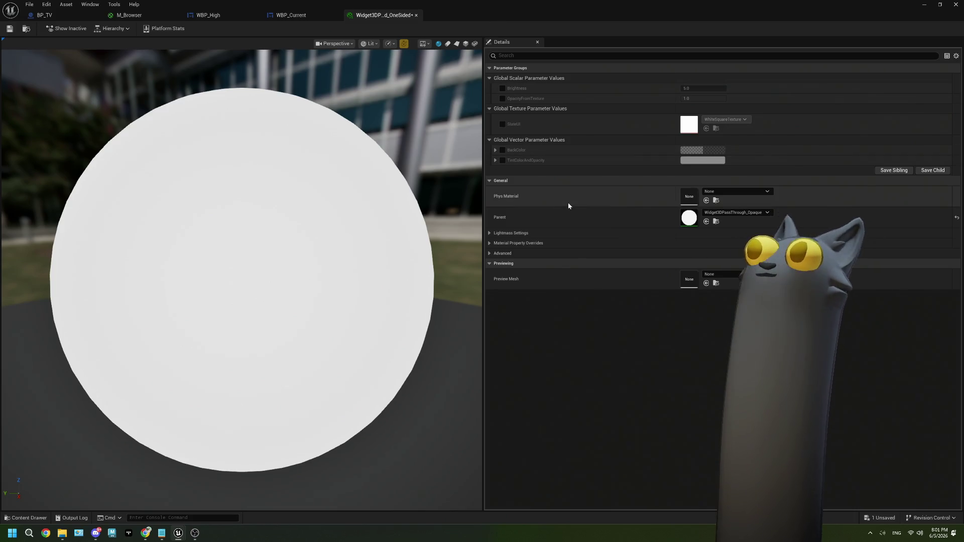
Close the widget material, WBP_High and WBP_Current editors, stop the simulation, and return to BP_TV.
{"action": "left_click", "coordinate": [414, 16]}
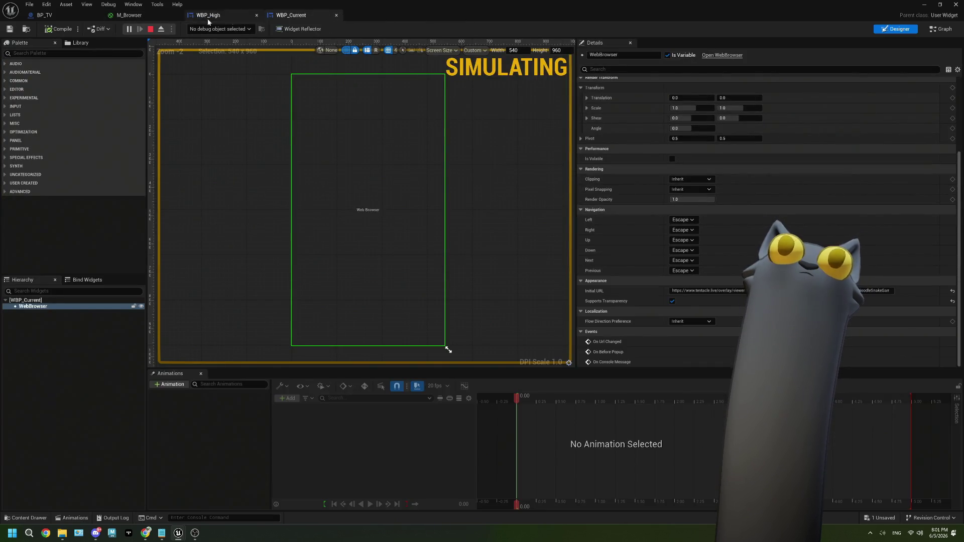
{"action": "left_click", "coordinate": [150, 29]}
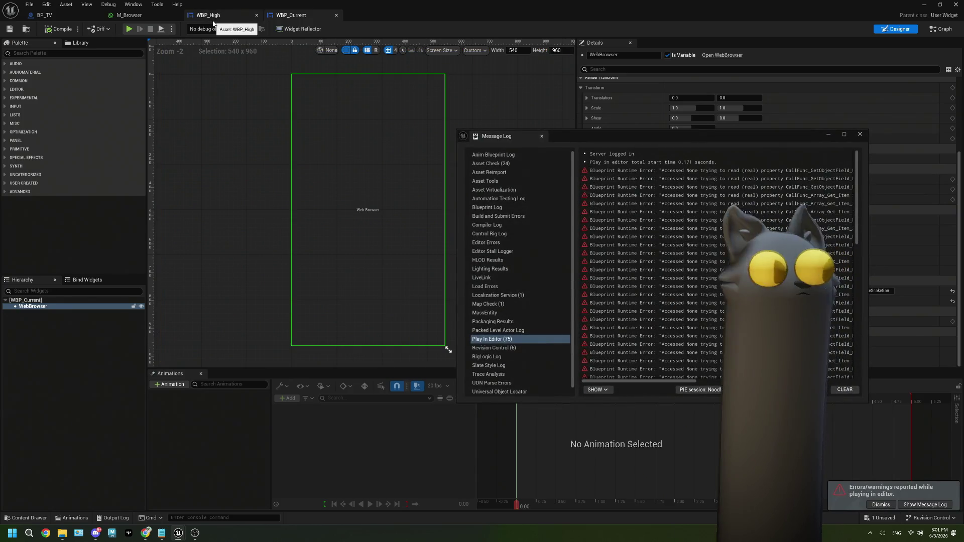
{"action": "left_click", "coordinate": [860, 134]}
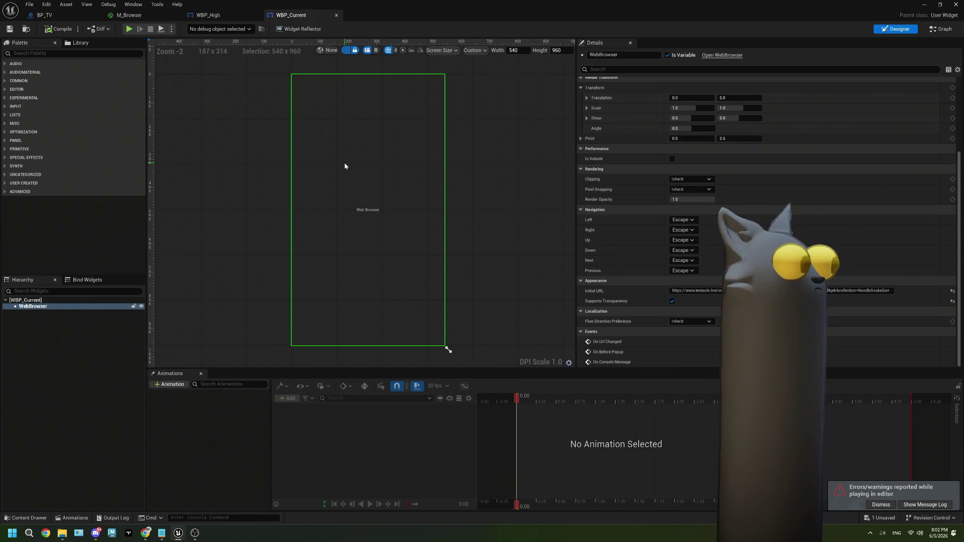
{"action": "left_click", "coordinate": [251, 15]}
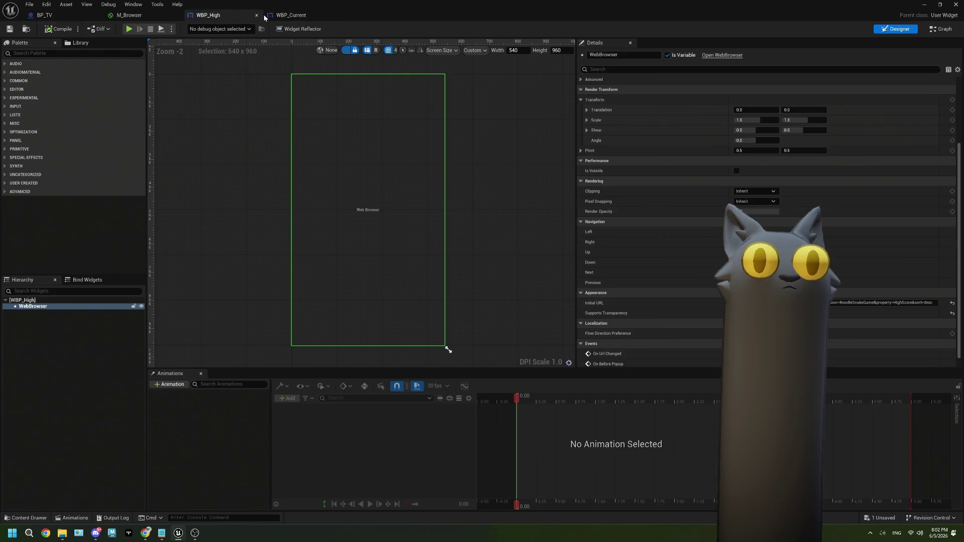
{"action": "left_click", "coordinate": [257, 16]}
{"action": "left_click", "coordinate": [258, 15]}
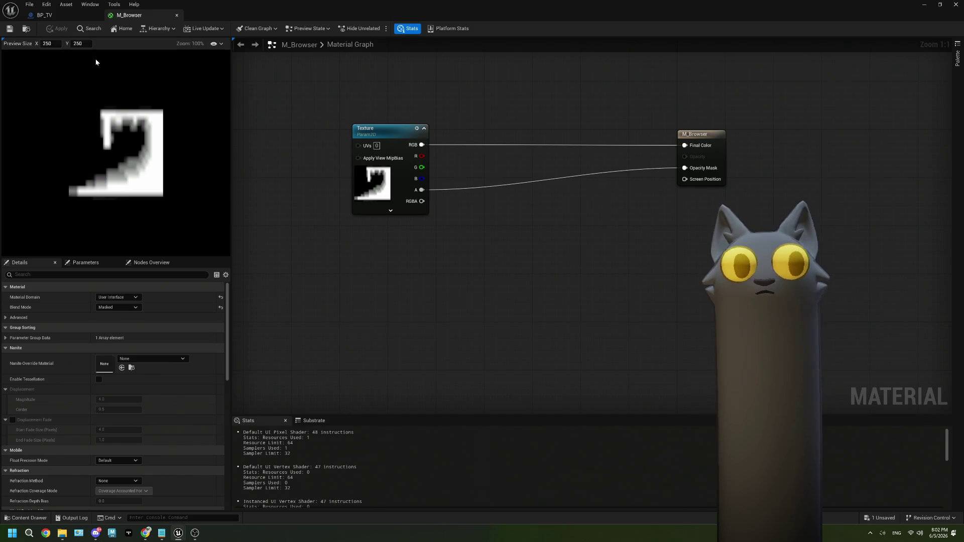
{"action": "left_click", "coordinate": [44, 15]}
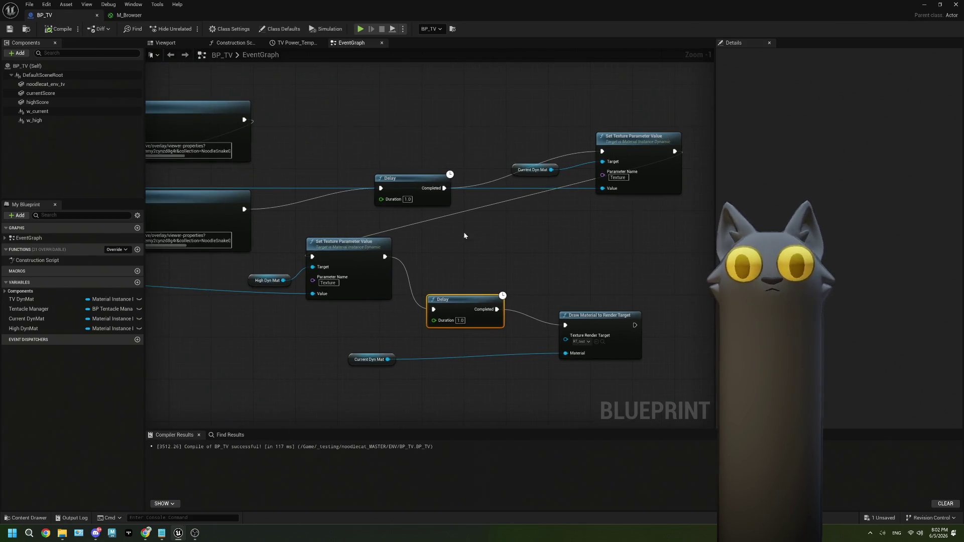
{"action": "scroll", "coordinate": [465, 235], "scroll_direction": "down", "scroll_amount": 1}
{"action": "left_click", "coordinate": [382, 339]}
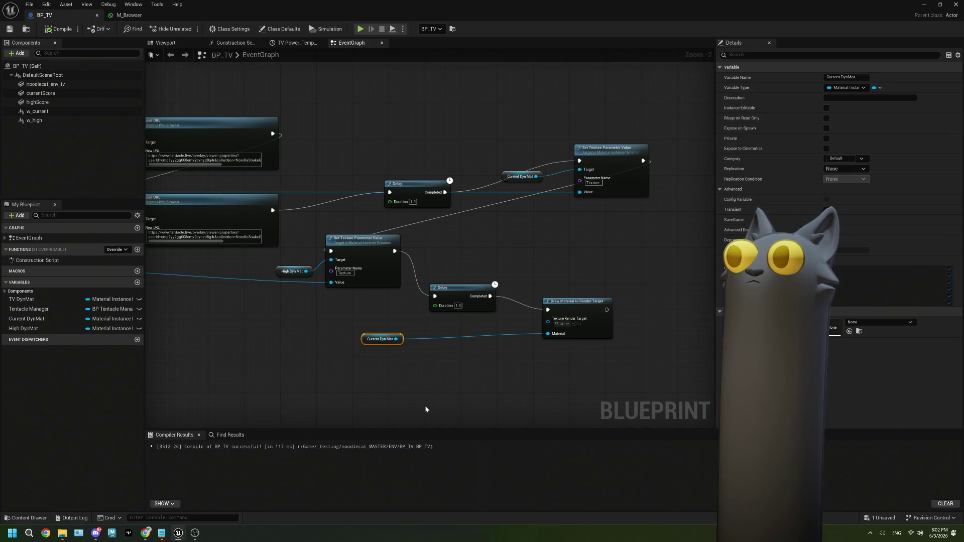
{"action": "scroll", "coordinate": [425, 402], "scroll_direction": "down", "scroll_amount": 3}
{"action": "scroll", "coordinate": [400, 237], "scroll_direction": "up", "scroll_amount": 3}
{"action": "scroll", "coordinate": [346, 176], "scroll_direction": "up", "scroll_amount": 2}
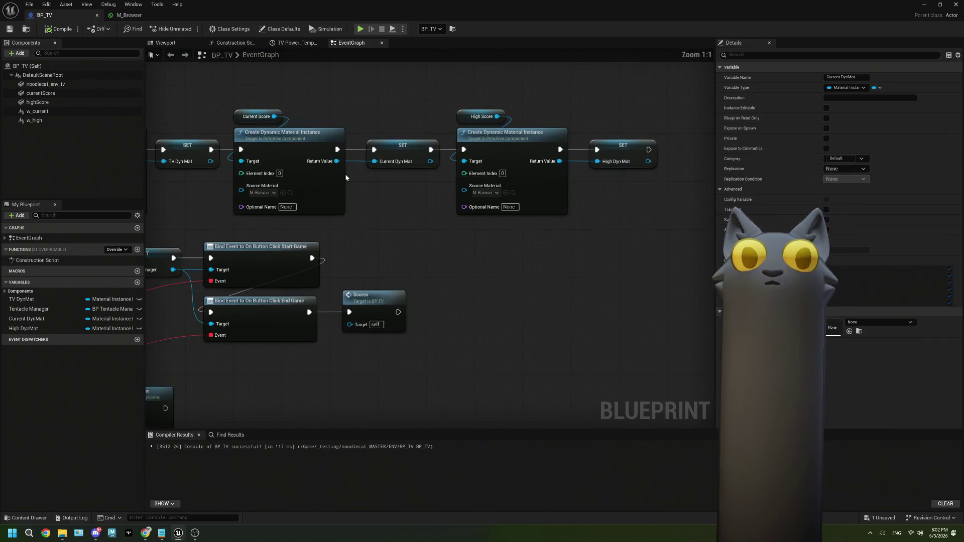
{"action": "mouse_move", "coordinate": [337, 161]}
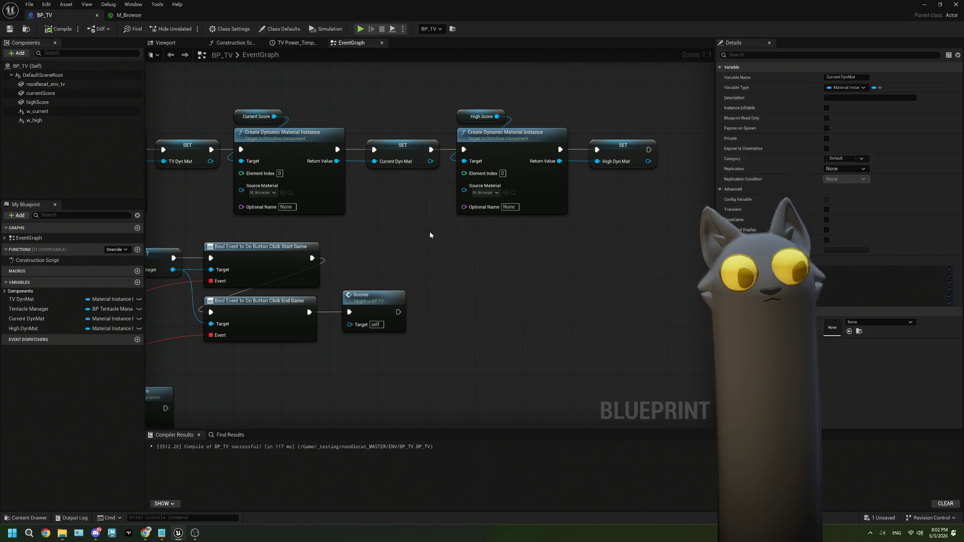
{"action": "left_click", "coordinate": [126, 16]}
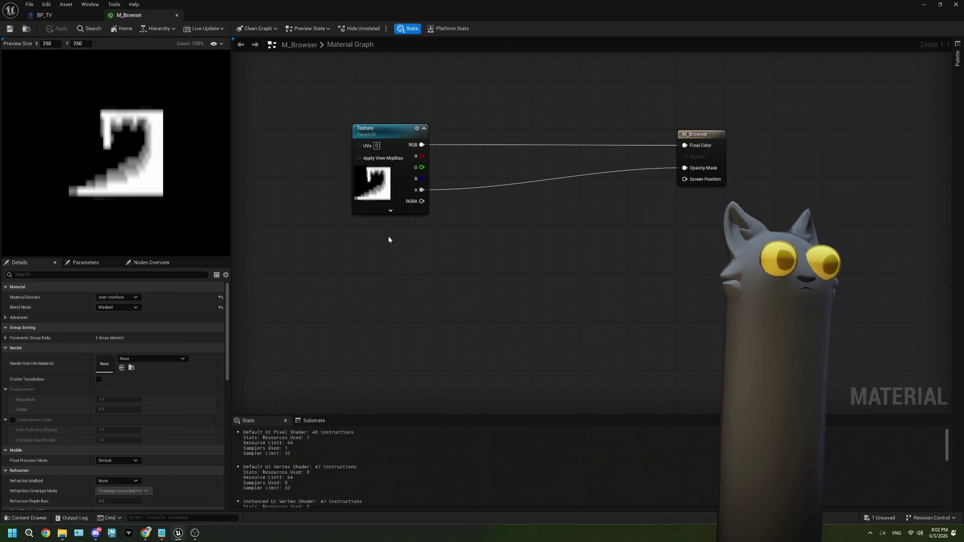
{"action": "left_click", "coordinate": [44, 15]}
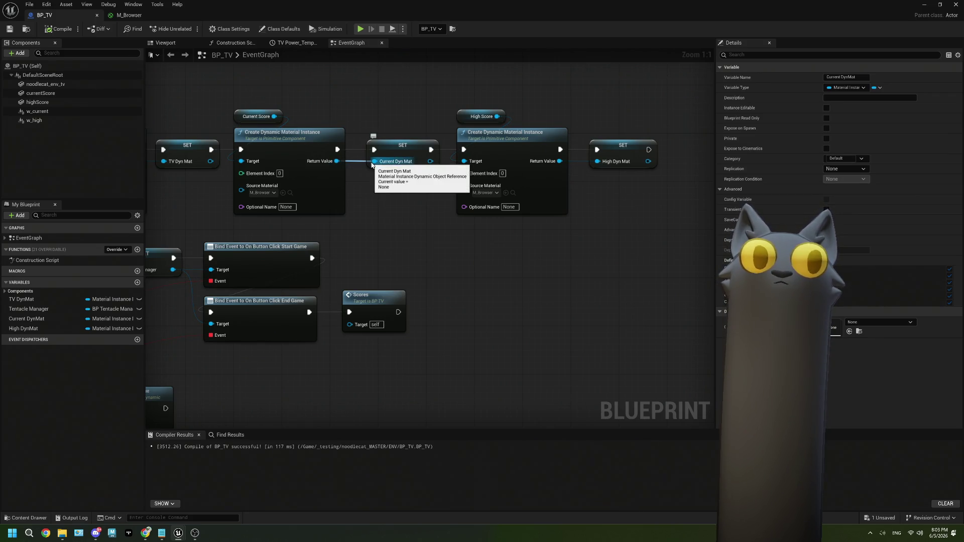
Pan the BP_TV graph and select the Current Dyn Mat and Draw Material to Render Target nodes.
{"action": "scroll", "coordinate": [461, 297], "scroll_direction": "down", "scroll_amount": 3}
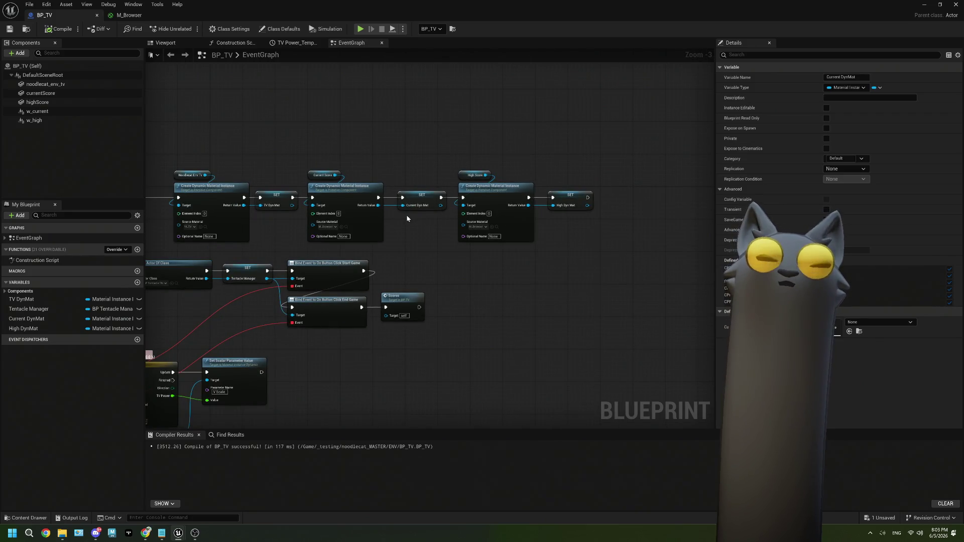
{"action": "mouse_move", "coordinate": [441, 196]}
{"action": "left_mouse_down"}
{"action": "mouse_move", "coordinate": [481, 336]}
{"action": "mouse_move", "coordinate": [402, 247]}
{"action": "left_mouse_up"}
{"action": "left_click_drag", "start_coordinate": [591, 402], "coordinate": [387, 322]}
{"action": "mouse_move", "coordinate": [380, 342]}
{"action": "left_mouse_down"}
{"action": "mouse_move", "coordinate": [550, 343]}
{"action": "mouse_move", "coordinate": [391, 330]}
{"action": "left_mouse_up"}
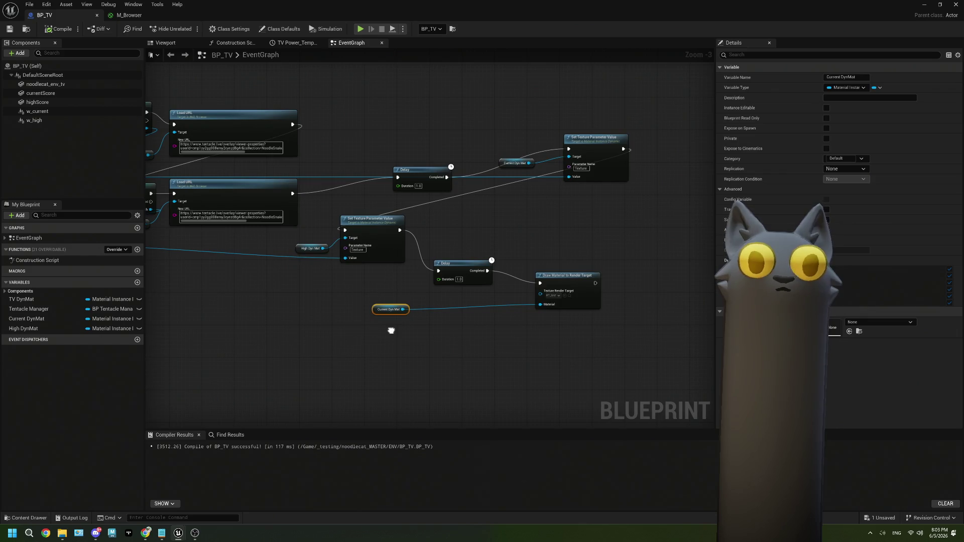
{"action": "mouse_move", "coordinate": [608, 360]}
{"action": "left_mouse_down"}
{"action": "mouse_move", "coordinate": [401, 273]}
{"action": "mouse_move", "coordinate": [465, 303]}
{"action": "left_mouse_up"}
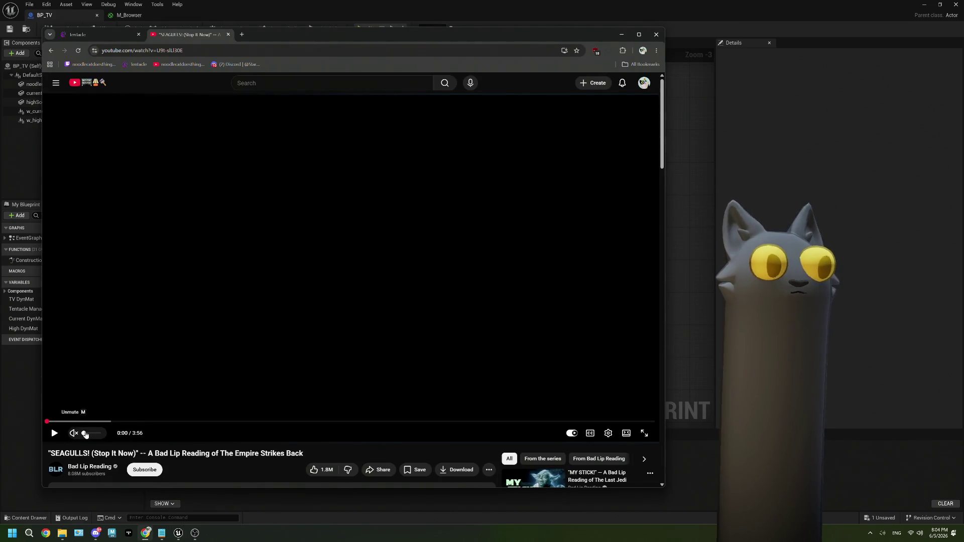
Play the SEAGULLS! (Stop It Now) video with the volume turned slightly up and watch it.
{"action": "left_click", "coordinate": [55, 434]}
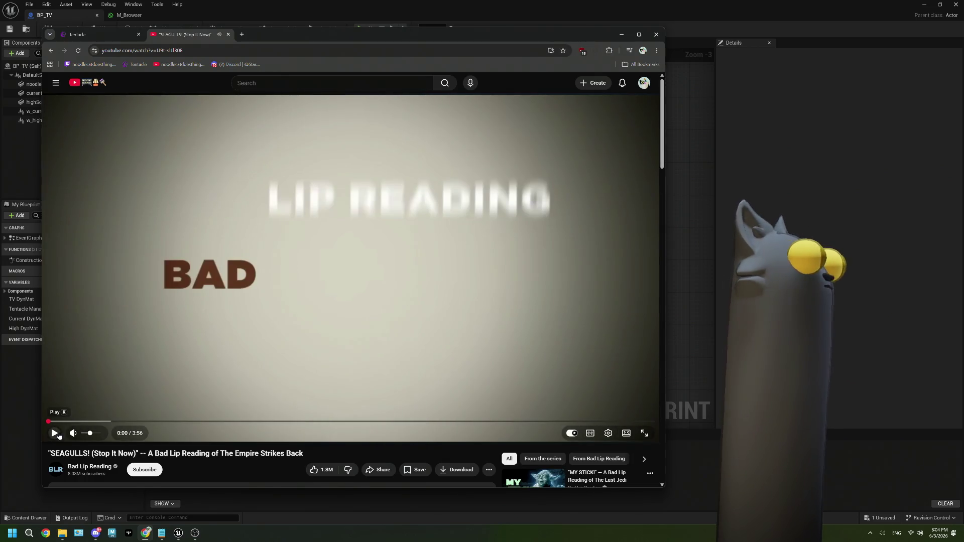
{"action": "left_click", "coordinate": [86, 434]}
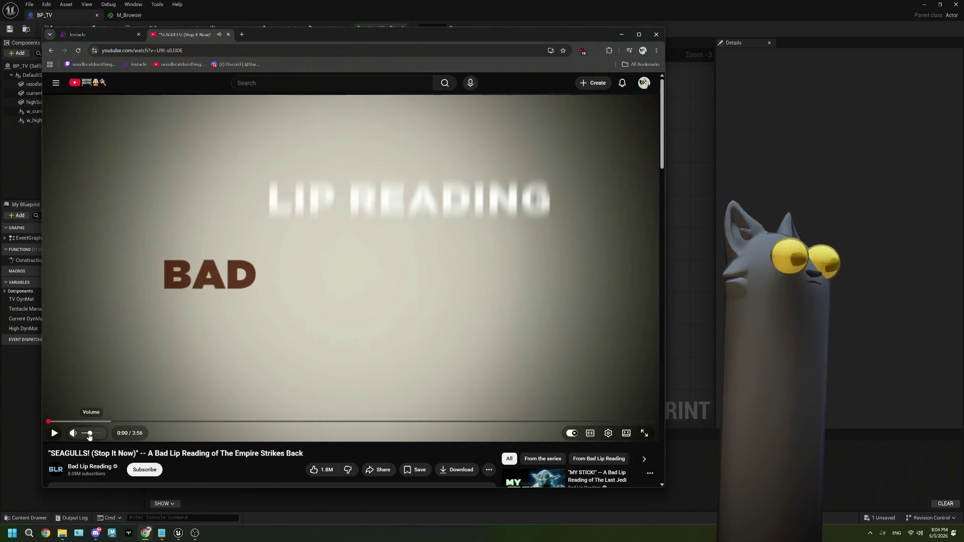
{"action": "left_click", "coordinate": [55, 433]}
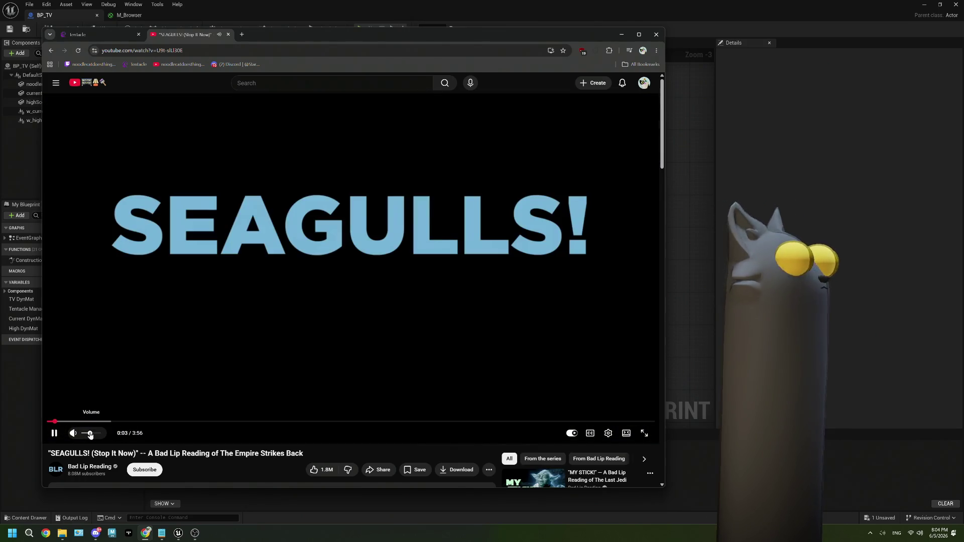
{"action": "left_click_drag", "start_coordinate": [86, 435], "coordinate": [93, 435]}
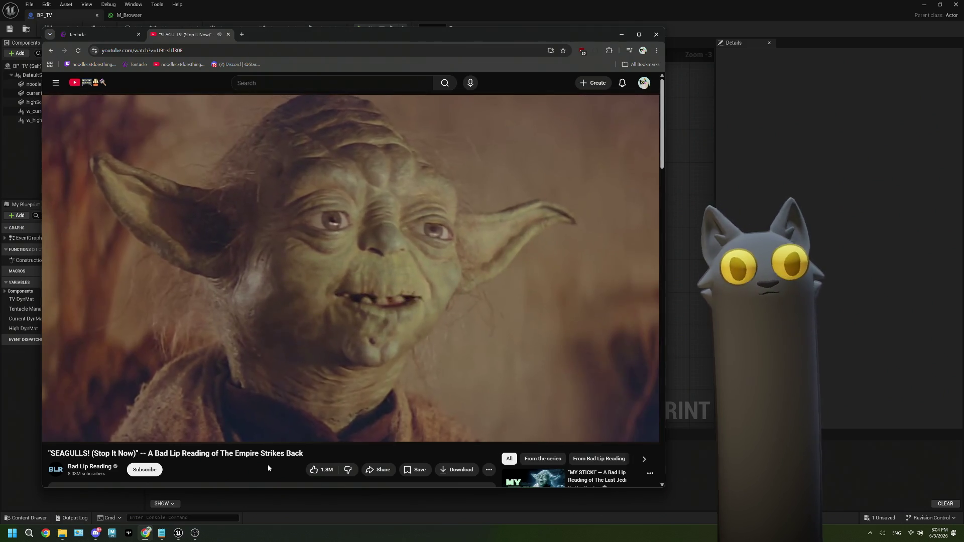
{"action": "mouse_move", "coordinate": [111, 434]}
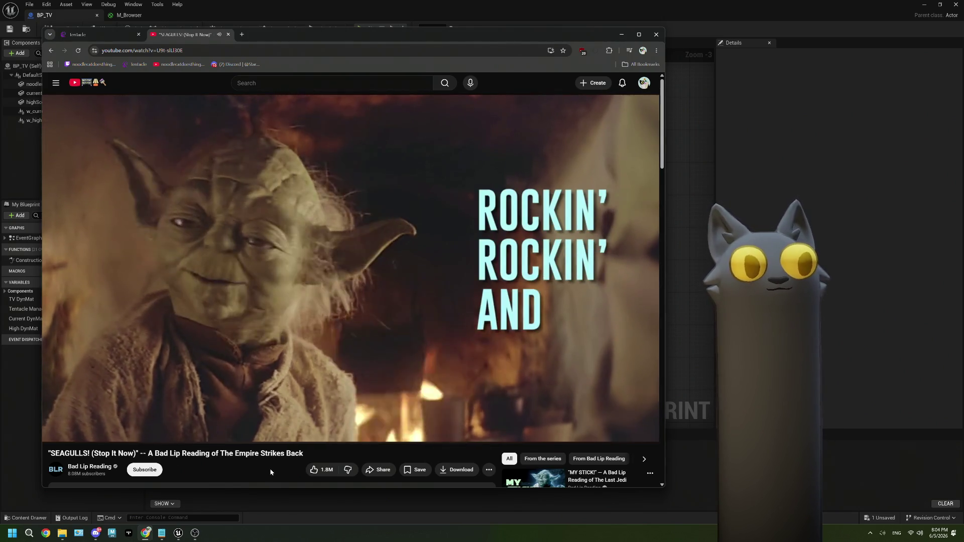
{"action": "mouse_move", "coordinate": [339, 361]}
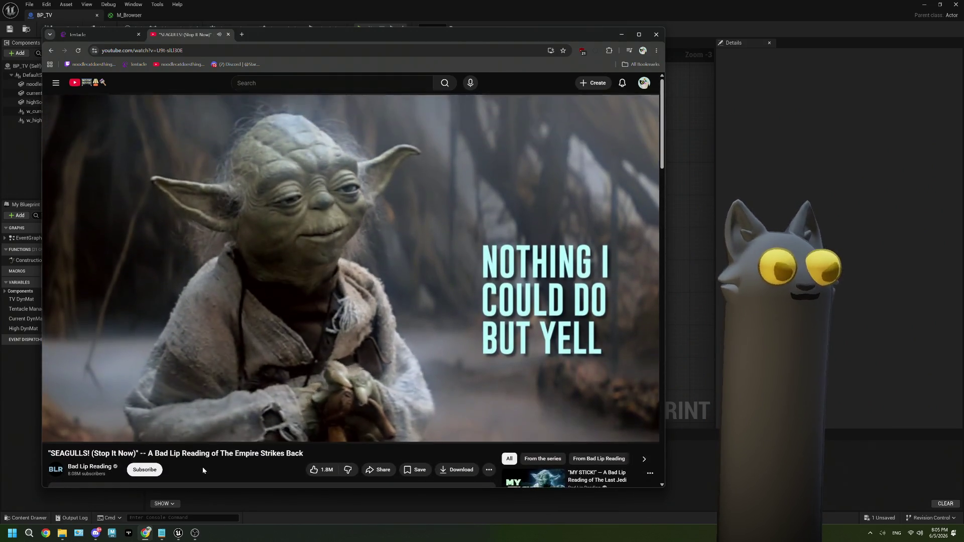
{"action": "scroll", "coordinate": [203, 470], "scroll_direction": "down", "scroll_amount": 1}
{"action": "scroll", "coordinate": [228, 469], "scroll_direction": "up", "scroll_amount": 1}
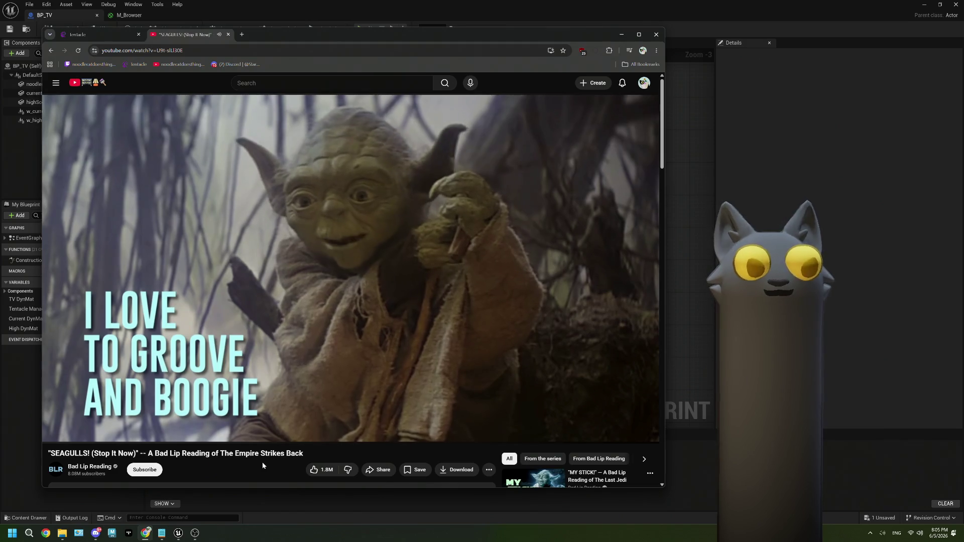
{"action": "scroll", "coordinate": [263, 465], "scroll_direction": "down", "scroll_amount": 1}
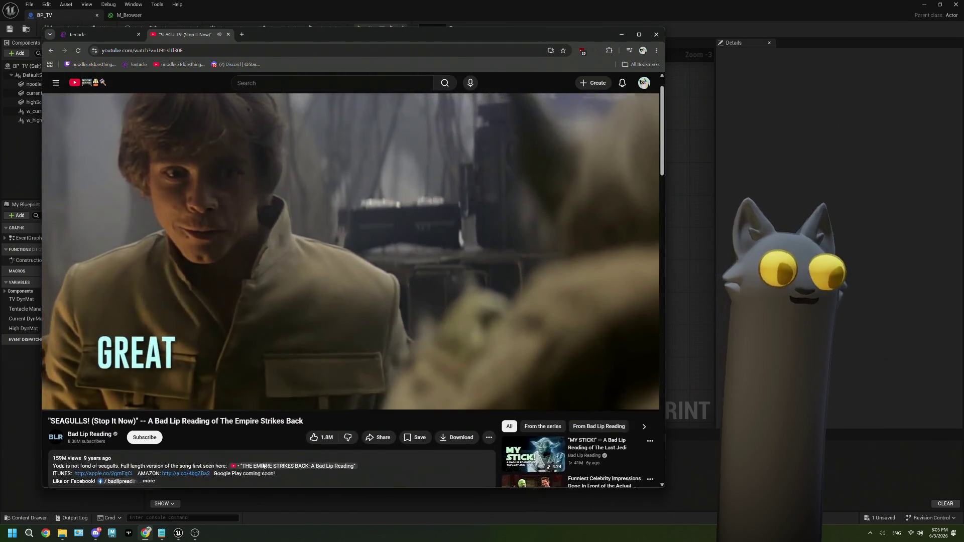
Pause the SEAGULLS video at its end and close its YouTube tab.
{"action": "scroll", "coordinate": [263, 465], "scroll_direction": "up", "scroll_amount": 1}
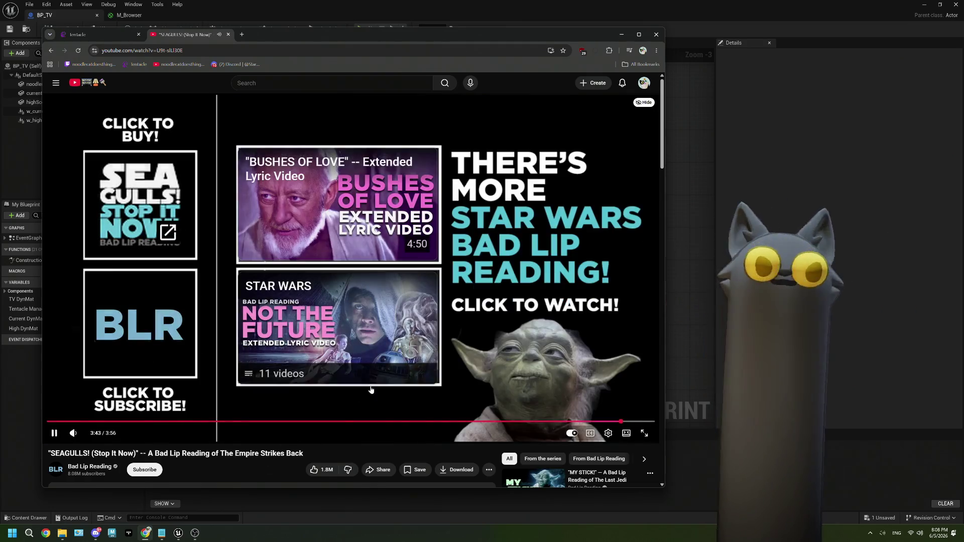
{"action": "left_click", "coordinate": [369, 389]}
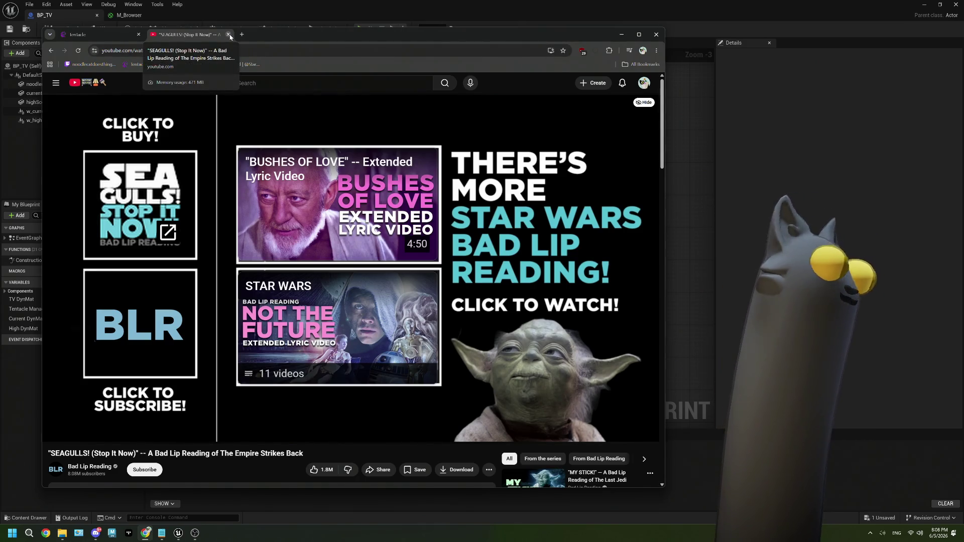
{"action": "left_click", "coordinate": [229, 34]}
Return to Unreal and review BP_TV's Scores event, browser URL, texture parameter and delay nodes.
{"action": "left_click", "coordinate": [736, 147]}
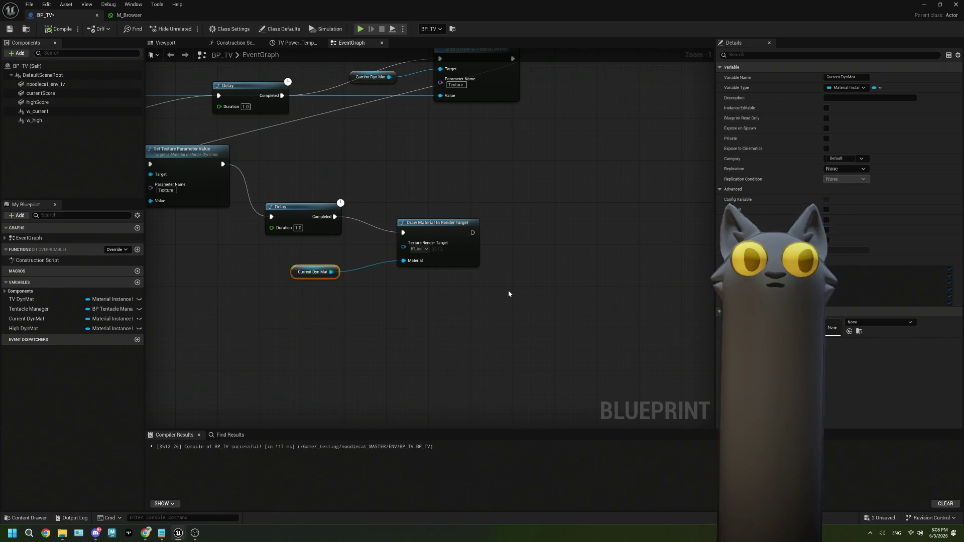
{"action": "left_click", "coordinate": [140, 15]}
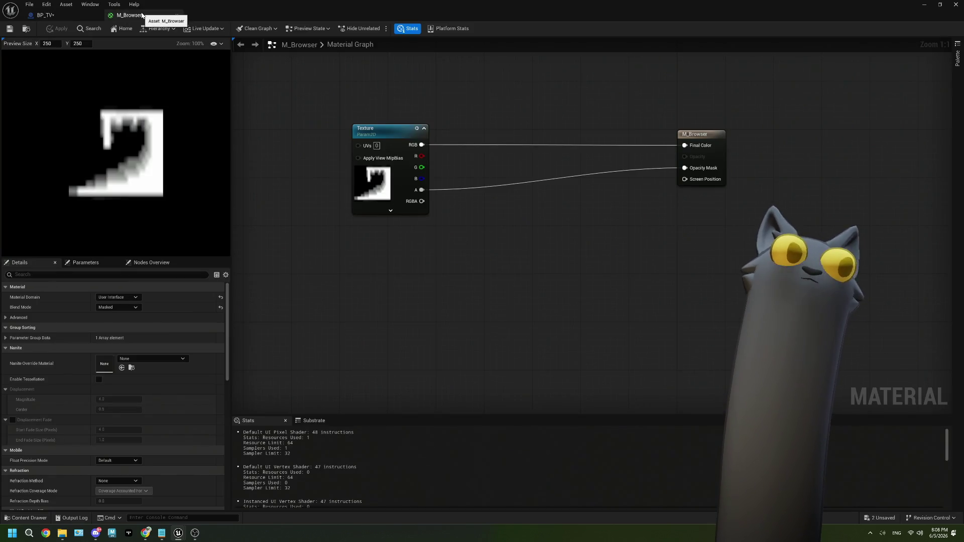
{"action": "left_click", "coordinate": [45, 15]}
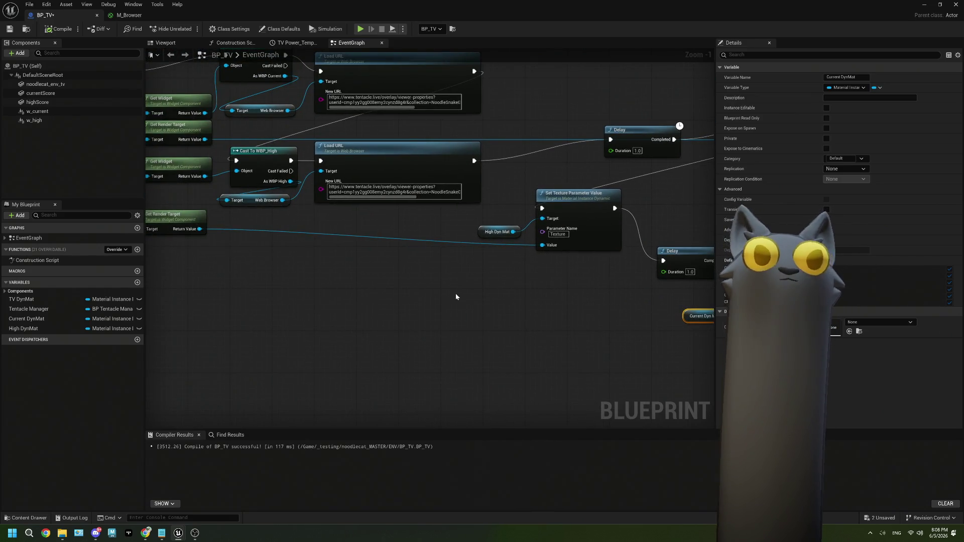
{"action": "left_click_drag", "start_coordinate": [409, 252], "coordinate": [521, 286]}
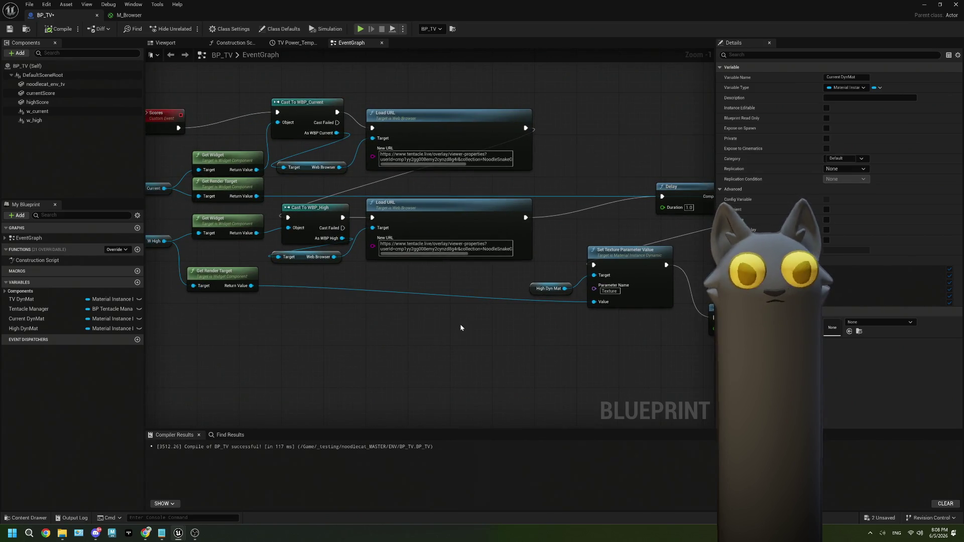
{"action": "mouse_move", "coordinate": [459, 323]}
{"action": "left_mouse_down"}
{"action": "mouse_move", "coordinate": [346, 310]}
{"action": "mouse_move", "coordinate": [463, 341]}
{"action": "mouse_move", "coordinate": [186, 325]}
{"action": "left_mouse_up"}
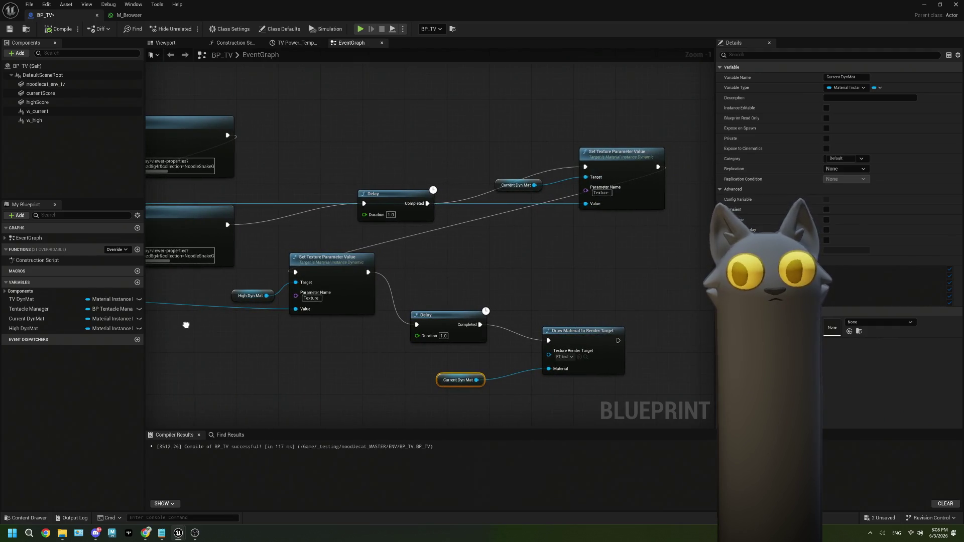
{"action": "scroll", "coordinate": [186, 326], "scroll_direction": "down", "scroll_amount": 5}
{"action": "scroll", "coordinate": [407, 333], "scroll_direction": "up", "scroll_amount": 5}
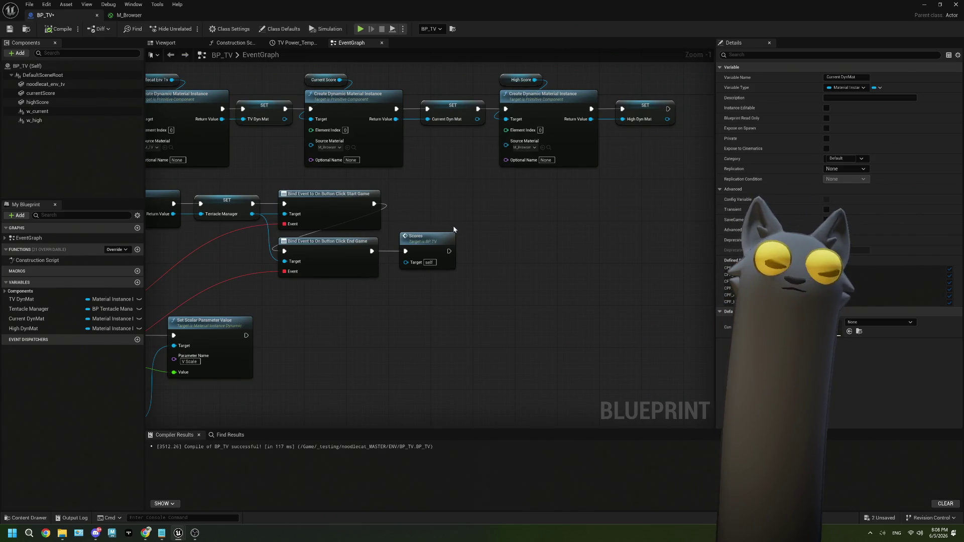
Glance at the M_Browser material once more, then close its editor.
{"action": "left_click", "coordinate": [109, 16]}
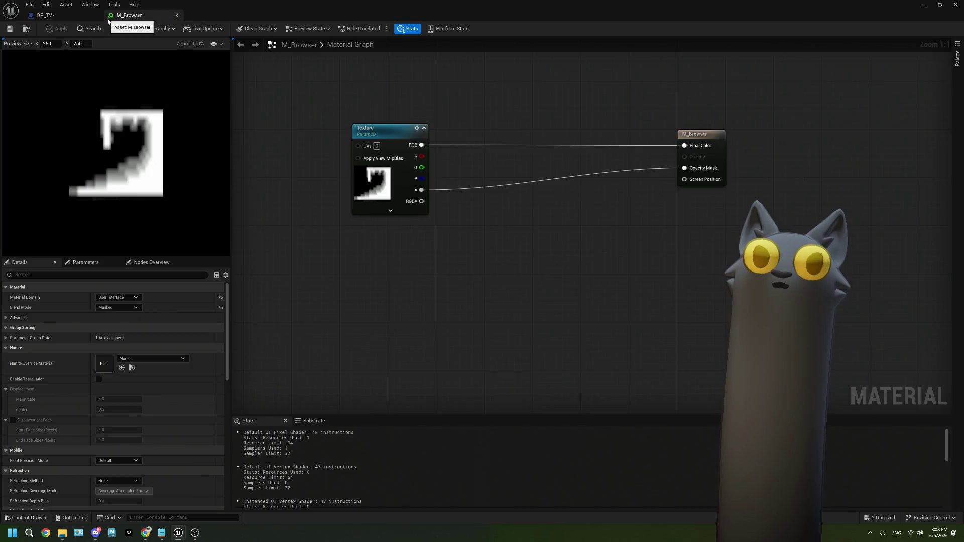
{"action": "left_click", "coordinate": [75, 16]}
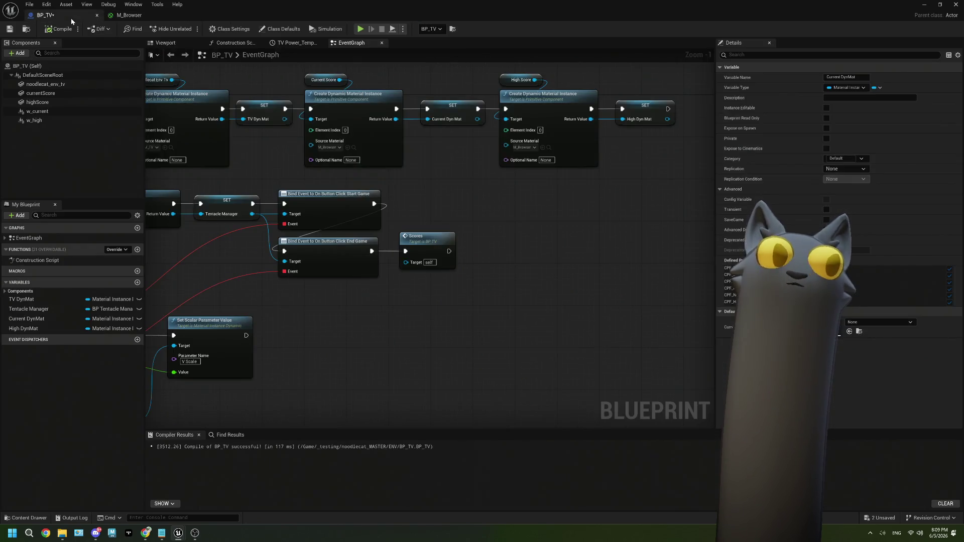
{"action": "left_click", "coordinate": [174, 16]}
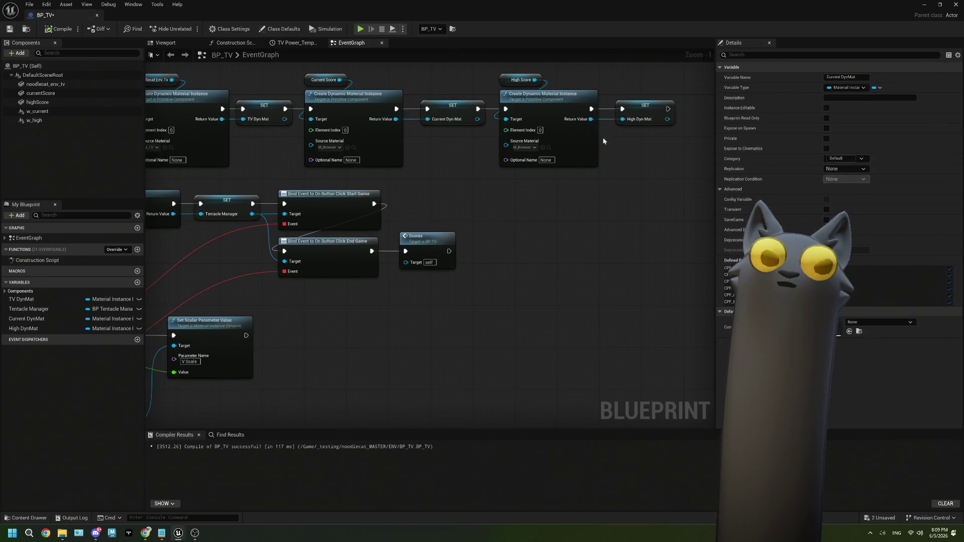
{"action": "left_click", "coordinate": [38, 111]}
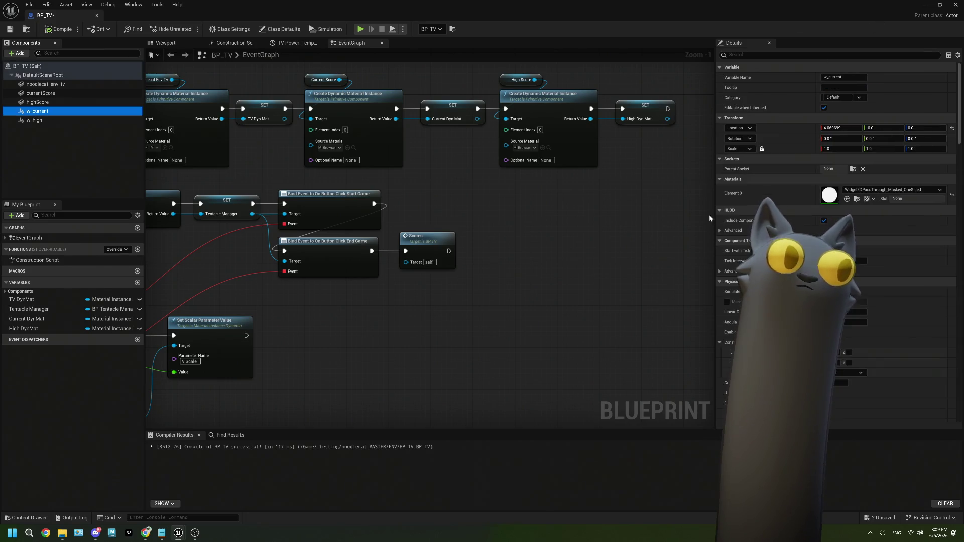
{"action": "double_click", "coordinate": [833, 199]}
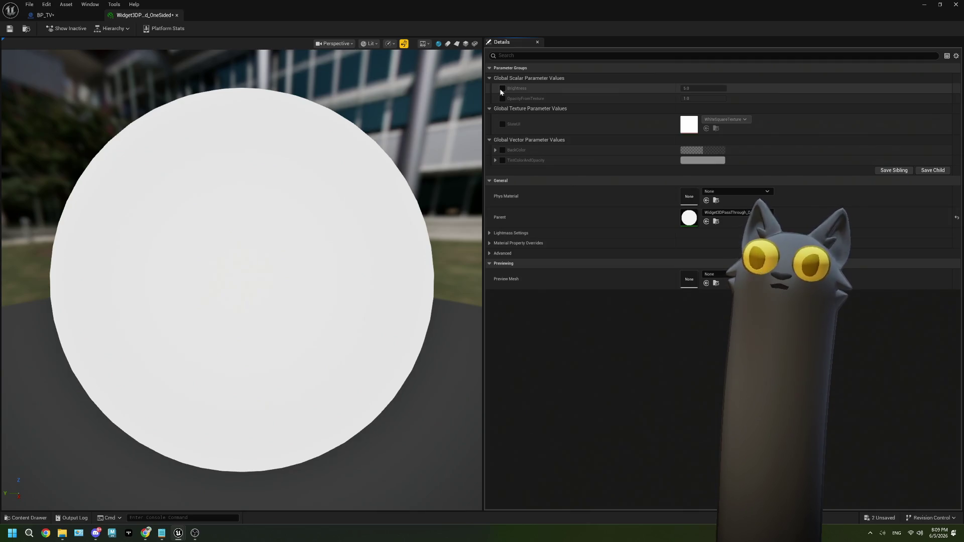
{"action": "left_click", "coordinate": [928, 9]}
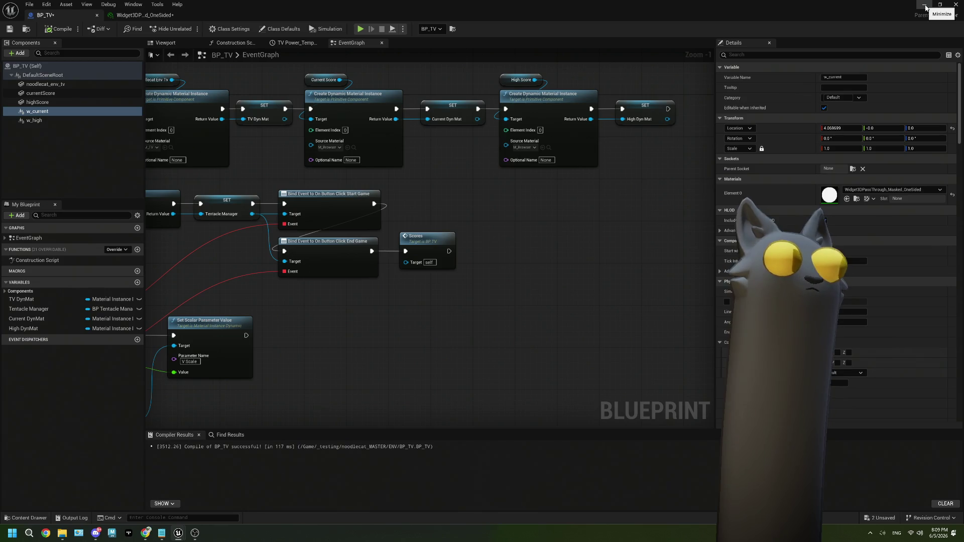
Minimize BP_TV, browse ENV > monitorStuff, and open the M_ChatOverlay material.
{"action": "left_click", "coordinate": [926, 7]}
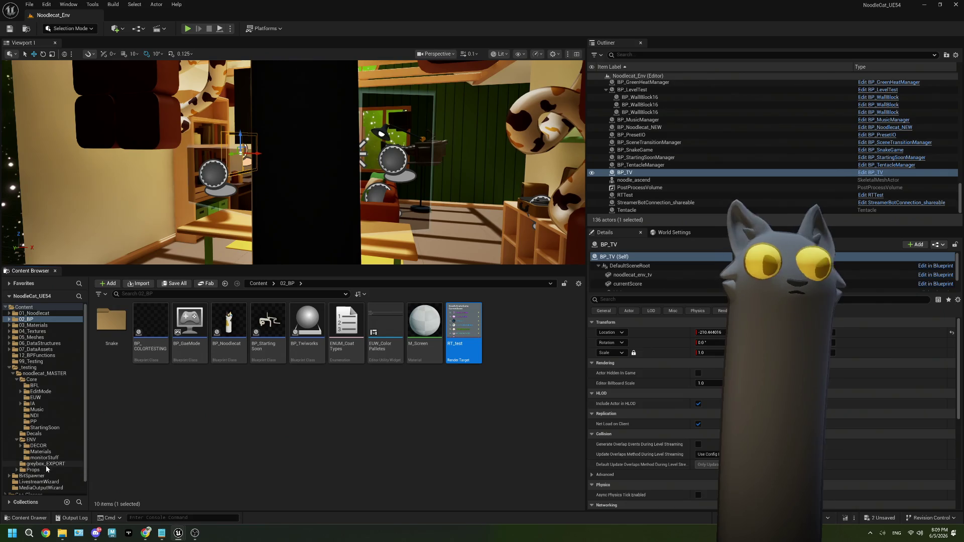
{"action": "left_click", "coordinate": [34, 434]}
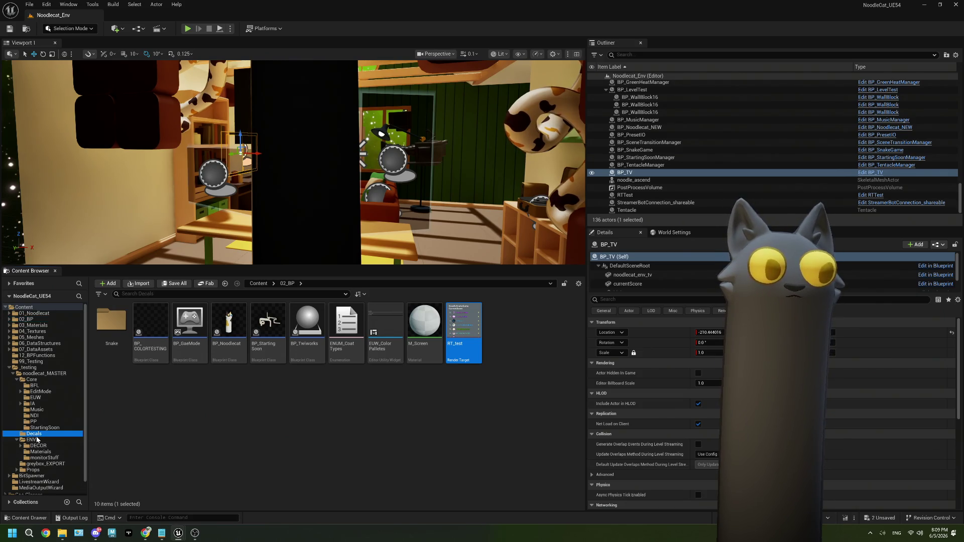
{"action": "left_click", "coordinate": [37, 440]}
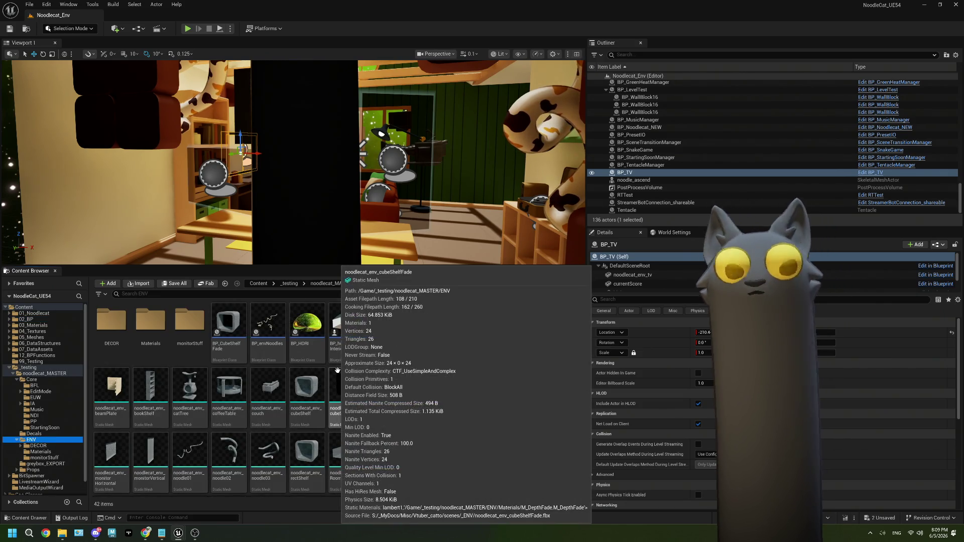
{"action": "double_click", "coordinate": [190, 321]}
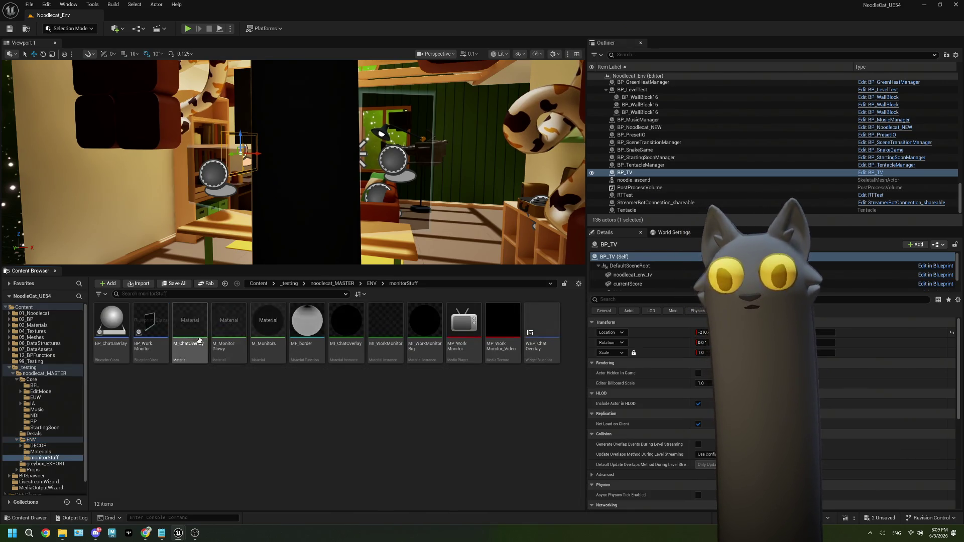
{"action": "double_click", "coordinate": [189, 322]}
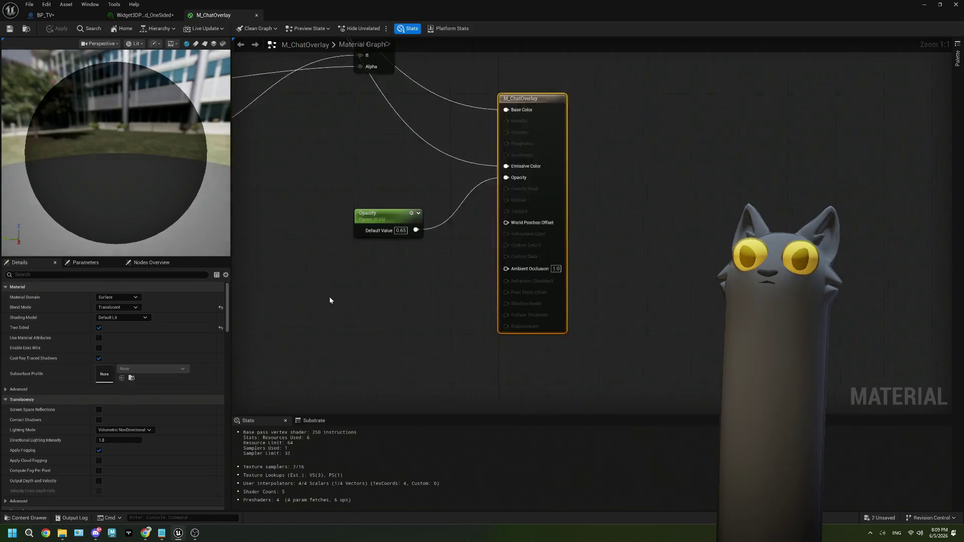
Inspect M_ChatOverlay's Webcam, No looky Texture Sample and Greenscreen nodes, then minimize the material editor.
{"action": "left_click_drag", "start_coordinate": [286, 262], "coordinate": [478, 291]}
{"action": "scroll", "coordinate": [477, 290], "scroll_direction": "down", "scroll_amount": 1}
{"action": "left_click_drag", "start_coordinate": [407, 194], "coordinate": [428, 284]}
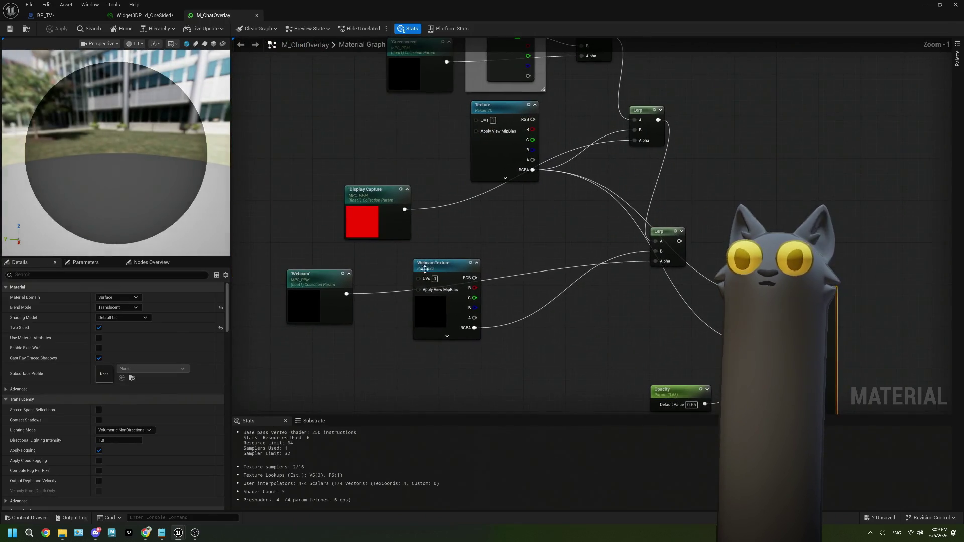
{"action": "mouse_move", "coordinate": [387, 221]}
{"action": "left_mouse_down"}
{"action": "mouse_move", "coordinate": [396, 276]}
{"action": "mouse_move", "coordinate": [376, 298]}
{"action": "left_mouse_up"}
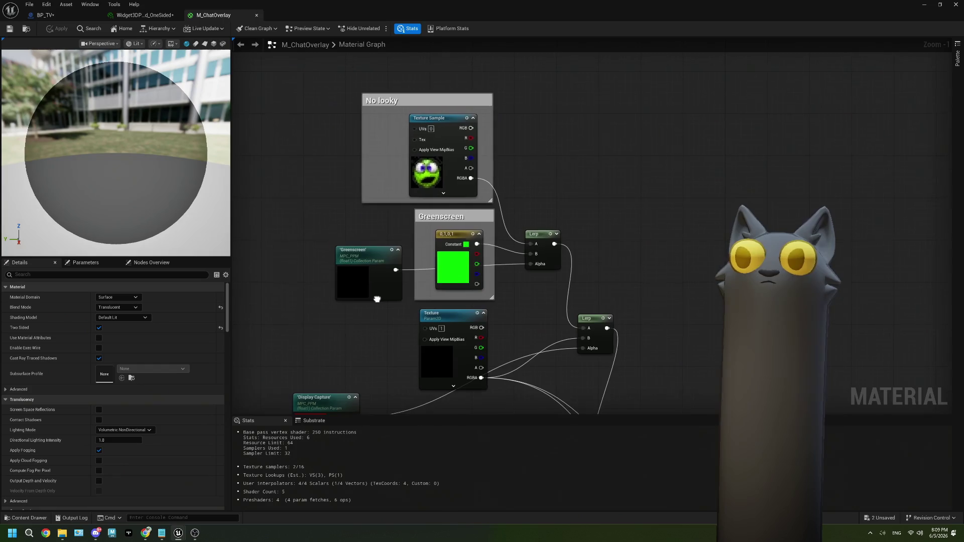
{"action": "left_click", "coordinate": [426, 172]}
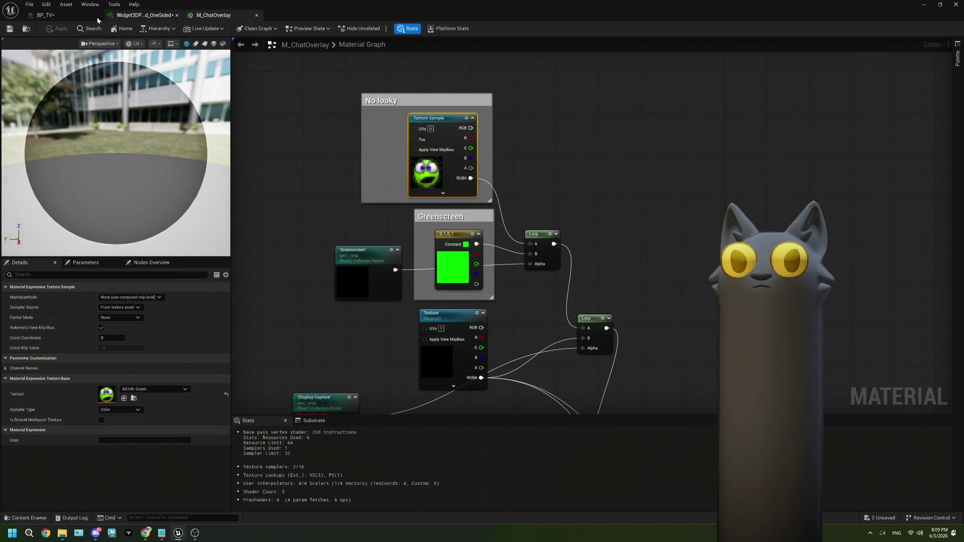
{"action": "left_click", "coordinate": [925, 4]}
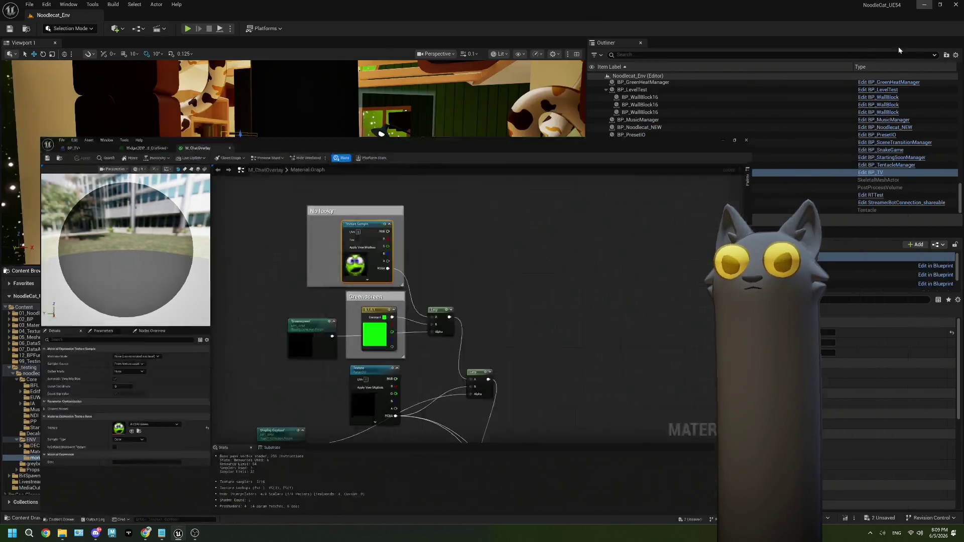
Open BP_ChatOverlay and look over its BeginPlay material setup and tick comment nodes.
{"action": "double_click", "coordinate": [112, 324]}
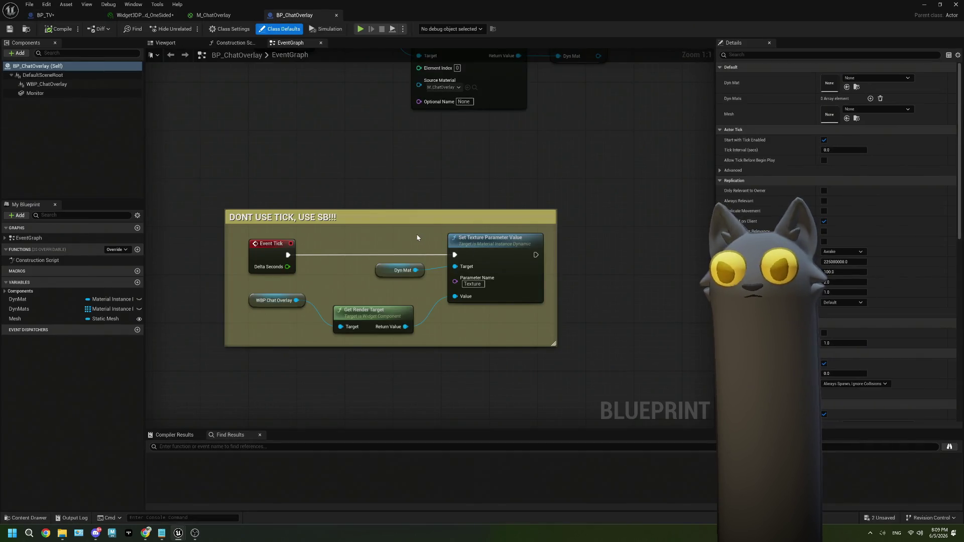
{"action": "scroll", "coordinate": [413, 234], "scroll_direction": "down", "scroll_amount": 1}
{"action": "left_click_drag", "start_coordinate": [364, 188], "coordinate": [363, 283]}
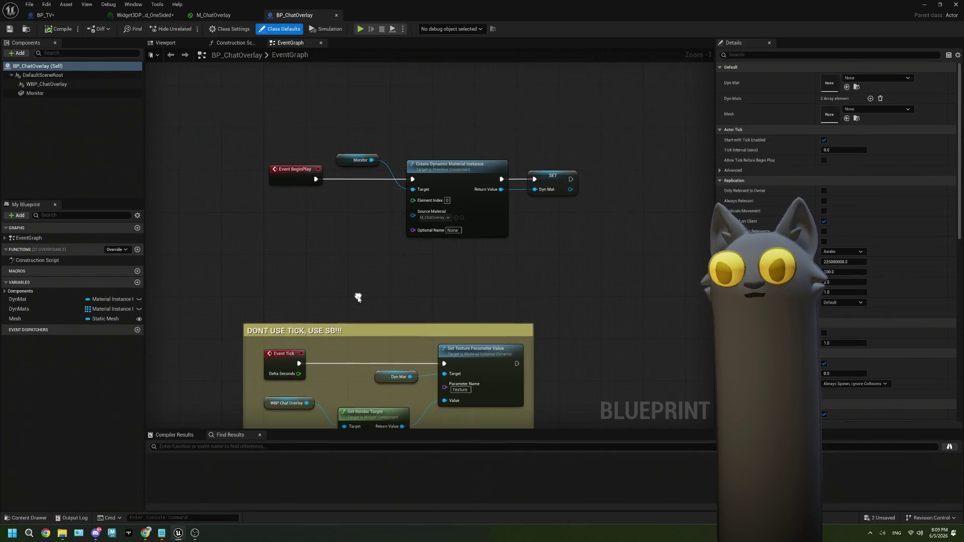
{"action": "left_click_drag", "start_coordinate": [364, 217], "coordinate": [308, 266]}
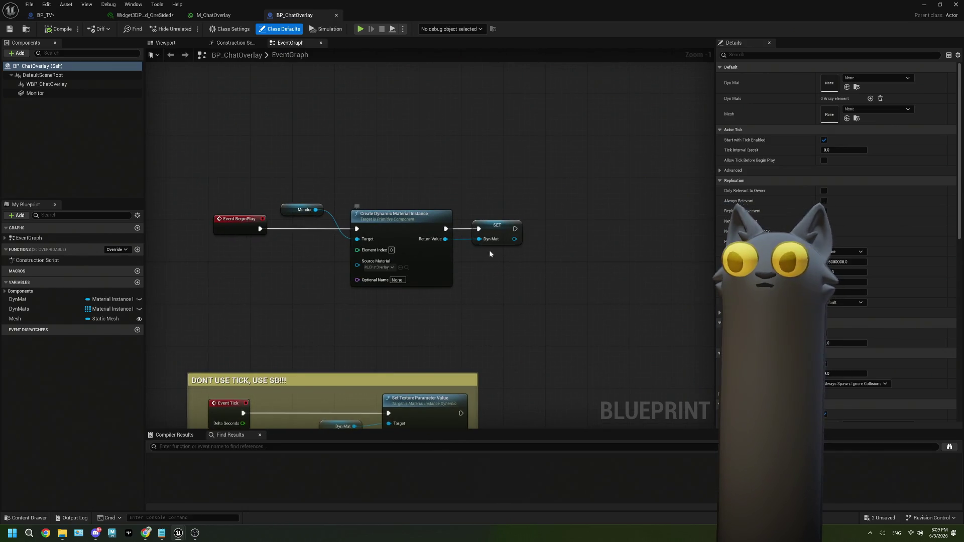
{"action": "left_click_drag", "start_coordinate": [462, 291], "coordinate": [463, 194]}
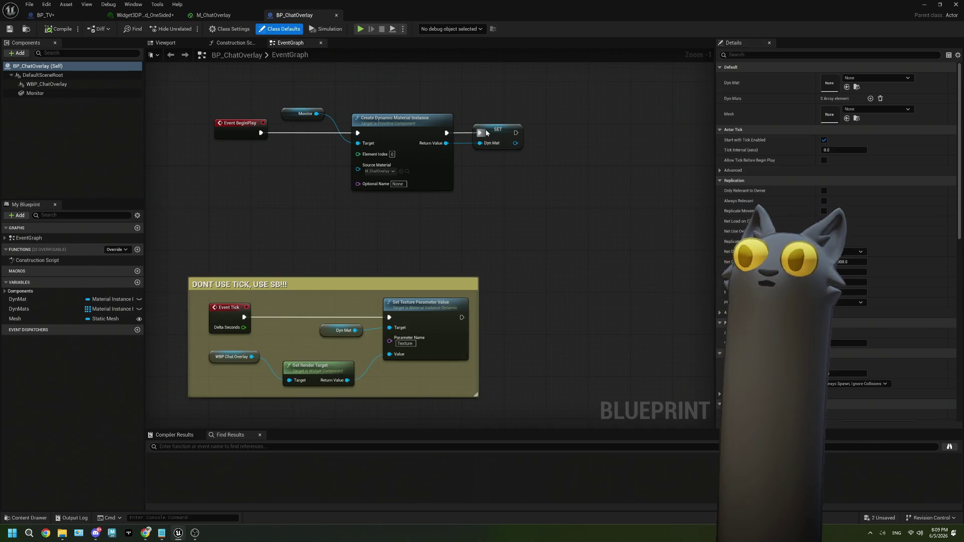
{"action": "left_click_drag", "start_coordinate": [423, 266], "coordinate": [484, 220]}
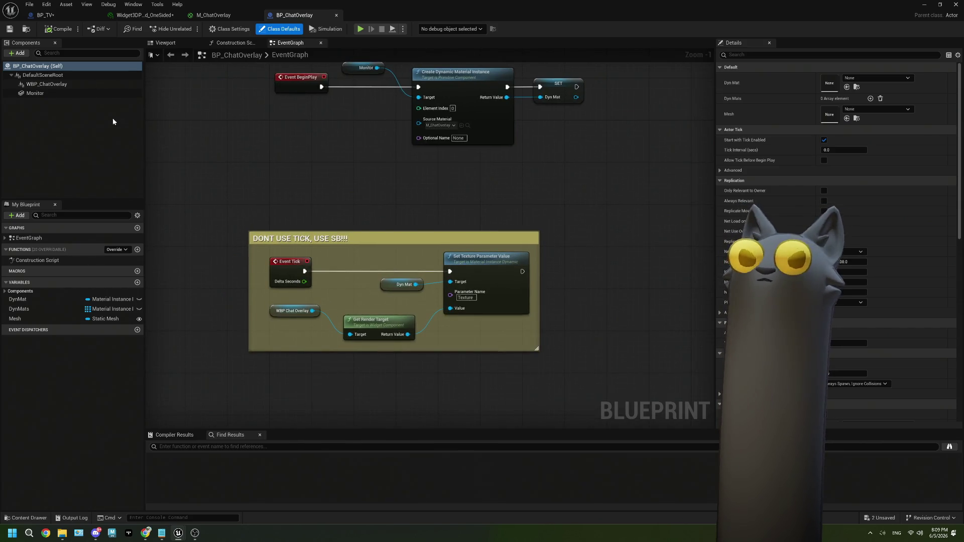
Find the WBP_ChatOverlay component's Widget Class via a 'cla' search and open that widget maximized.
{"action": "left_click", "coordinate": [44, 84]}
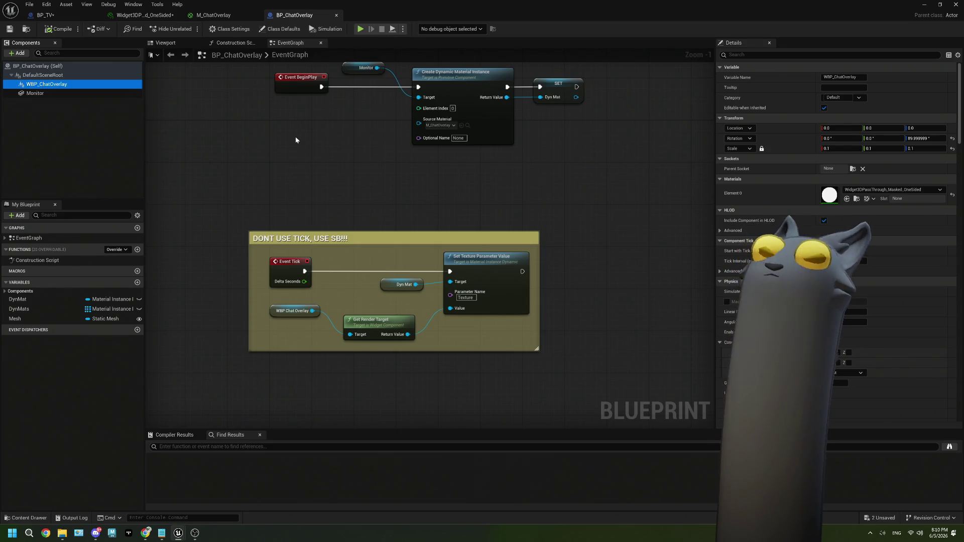
{"action": "left_click", "coordinate": [758, 54]}
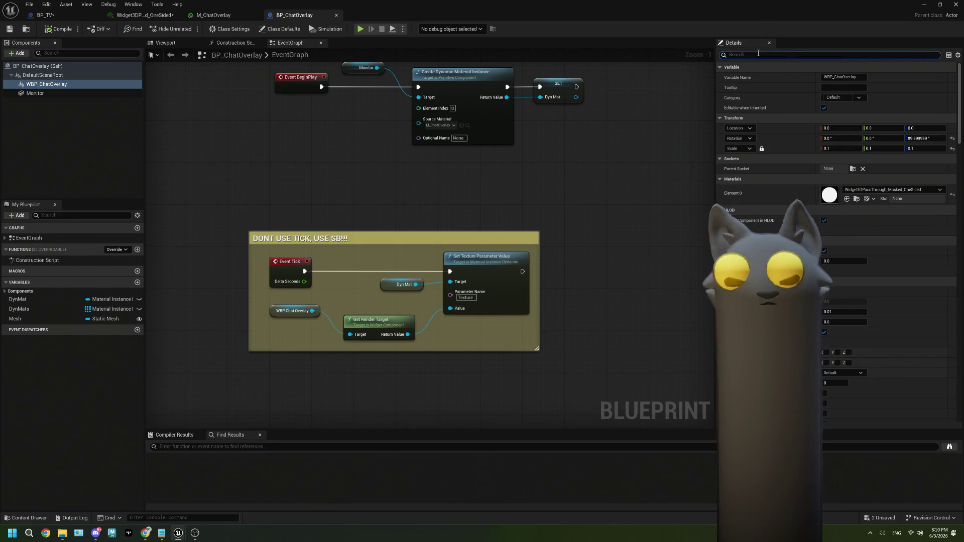
{"action": "type", "text": "cla"}
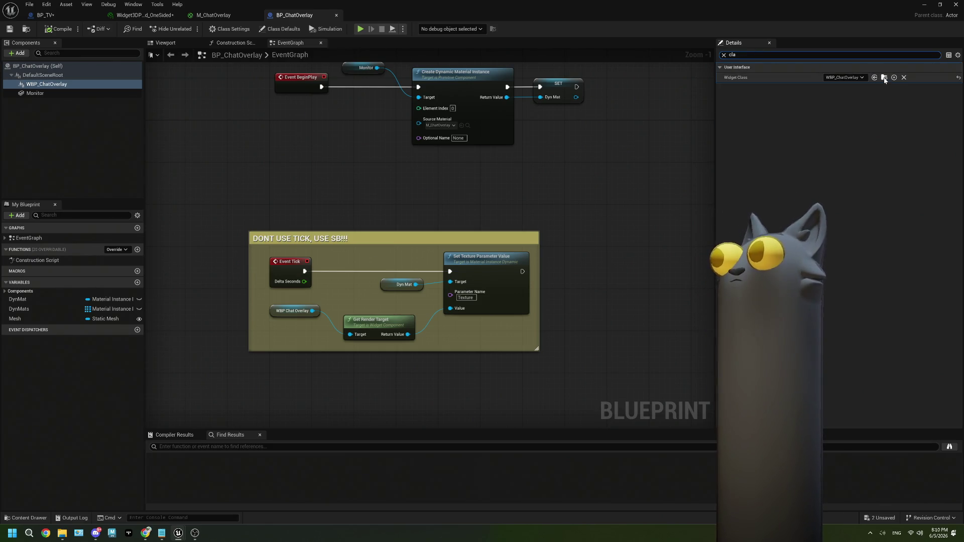
{"action": "double_click", "coordinate": [828, 7]}
{"action": "double_click", "coordinate": [531, 327]}
{"action": "double_click", "coordinate": [905, 179]}
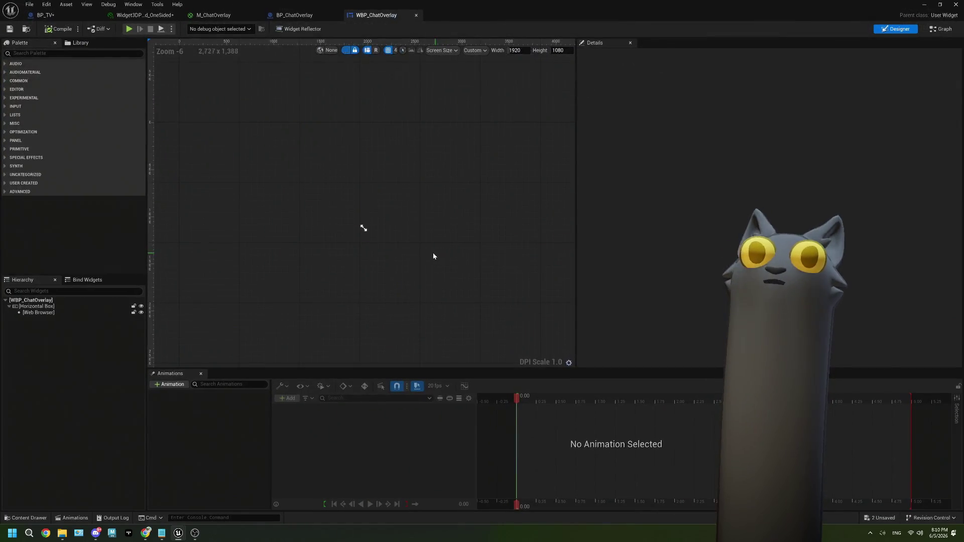
Check the Web Browser widget's Appearance details, then go back to M_ChatOverlay's Webcam and output nodes.
{"action": "left_click", "coordinate": [38, 313]}
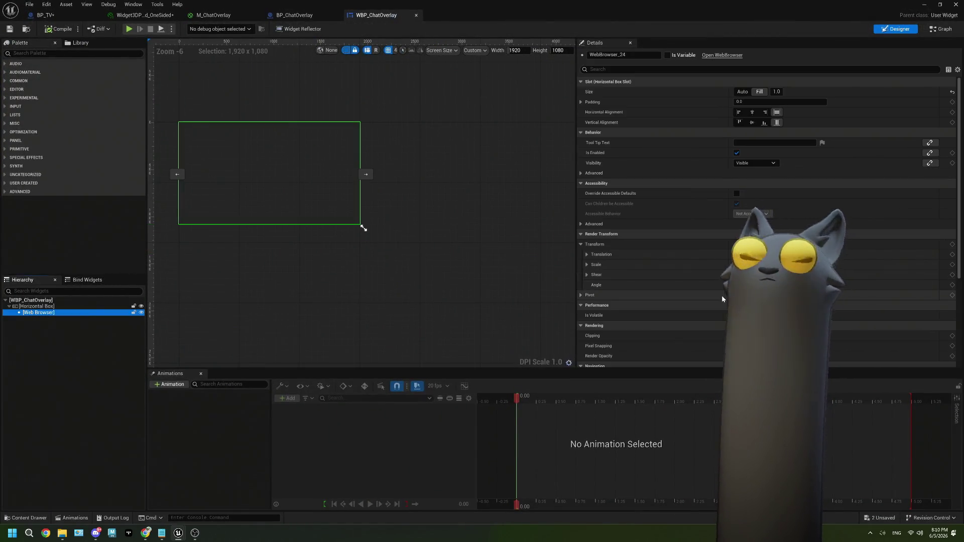
{"action": "scroll", "coordinate": [691, 335], "scroll_direction": "down", "scroll_amount": 5}
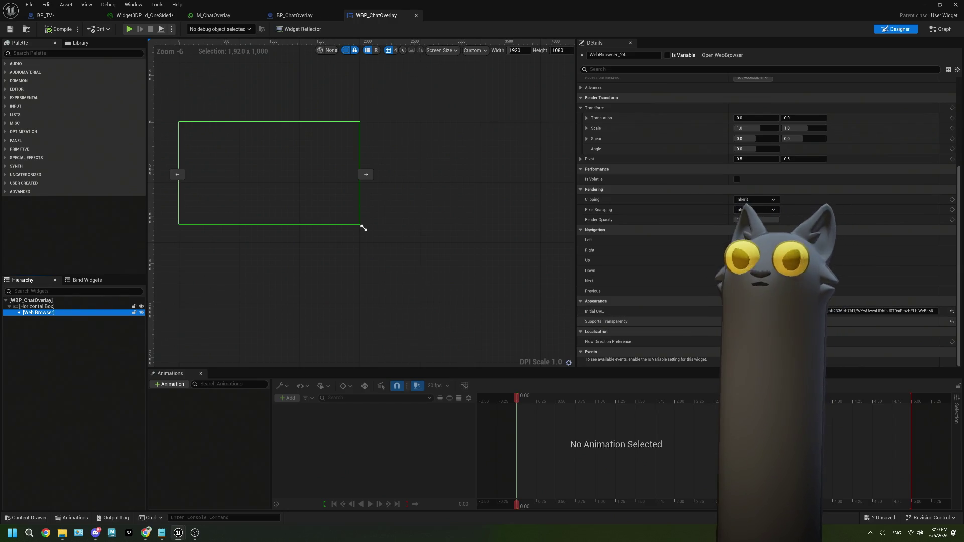
{"action": "left_click", "coordinate": [216, 16]}
{"action": "scroll", "coordinate": [451, 315], "scroll_direction": "down", "scroll_amount": 1}
{"action": "left_click_drag", "start_coordinate": [451, 315], "coordinate": [430, 232]}
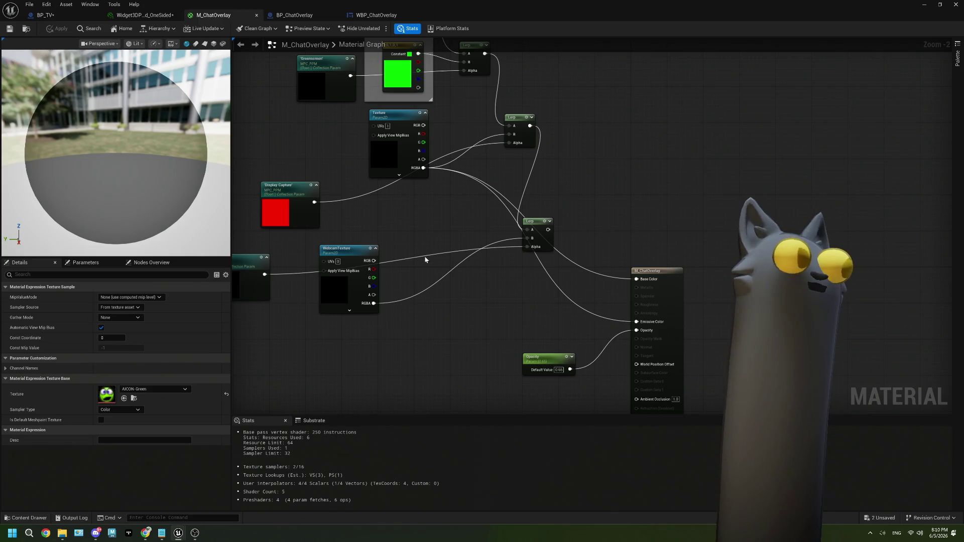
Save the one-sided Widget3D pass-through material instance and go back to the BP_TV blueprint.
{"action": "left_click_drag", "start_coordinate": [409, 237], "coordinate": [403, 225]}
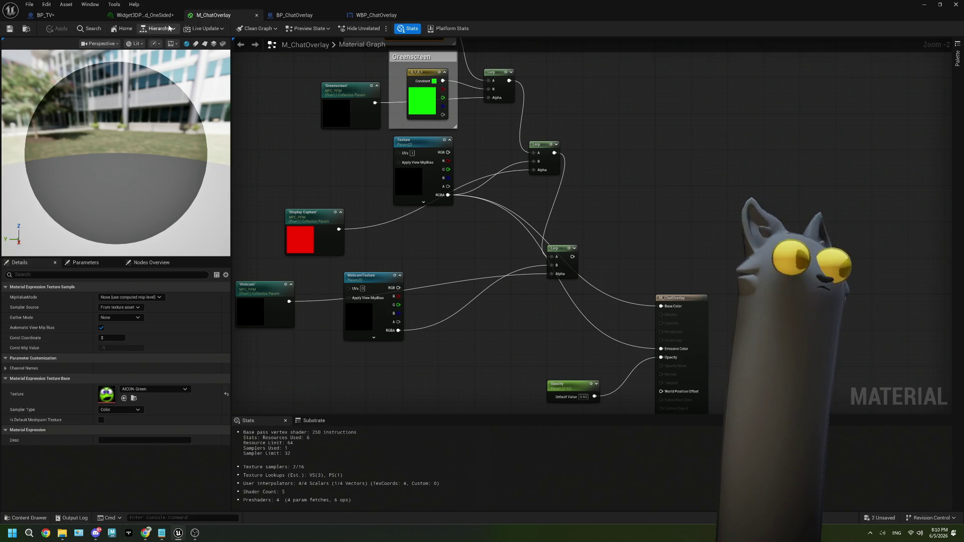
{"action": "left_click", "coordinate": [133, 15]}
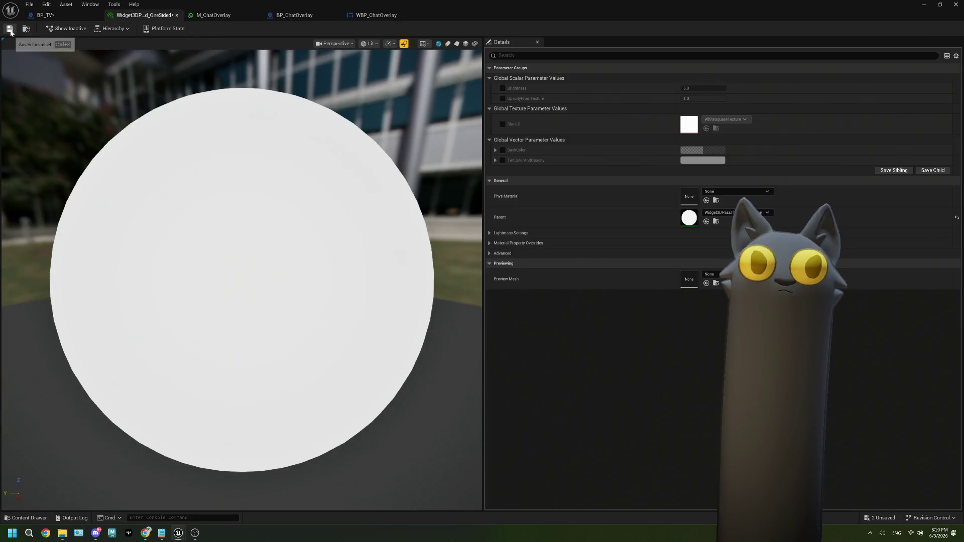
{"action": "left_click", "coordinate": [9, 29]}
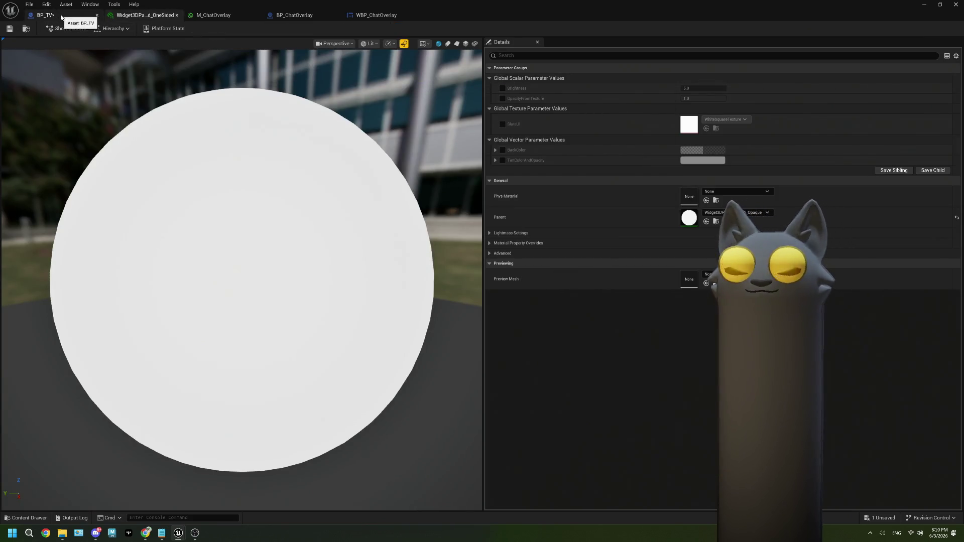
{"action": "left_click", "coordinate": [61, 17]}
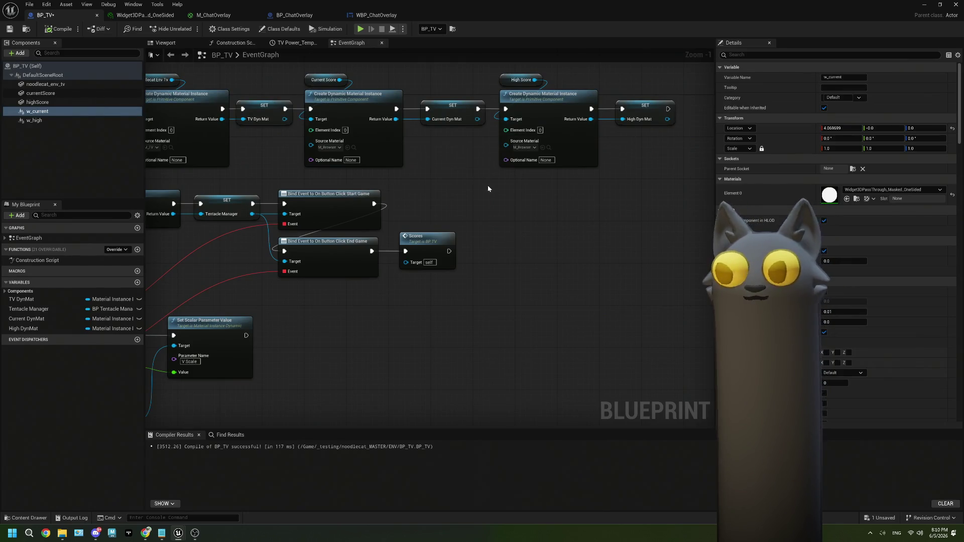
Delete the old score widget, Load URL, Delay and render-target nodes from BP_TV's event graph.
{"action": "mouse_move", "coordinate": [436, 269]}
{"action": "left_mouse_down"}
{"action": "mouse_move", "coordinate": [446, 211]}
{"action": "mouse_move", "coordinate": [384, 230]}
{"action": "mouse_move", "coordinate": [360, 209]}
{"action": "left_mouse_up"}
{"action": "mouse_move", "coordinate": [644, 298]}
{"action": "left_mouse_down"}
{"action": "mouse_move", "coordinate": [472, 267]}
{"action": "mouse_move", "coordinate": [401, 268]}
{"action": "mouse_move", "coordinate": [568, 400]}
{"action": "left_mouse_up"}
{"action": "key", "text": "Home"}
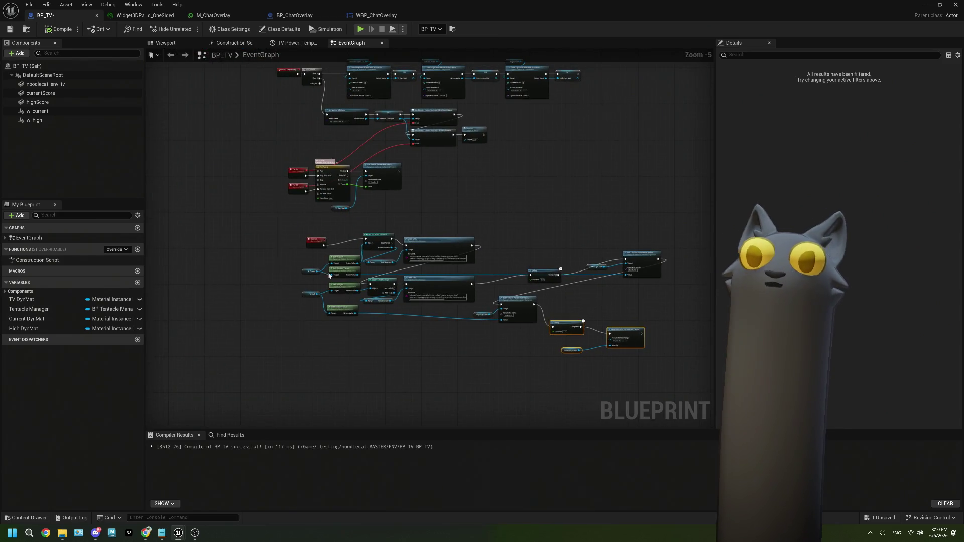
{"action": "scroll", "coordinate": [450, 275], "scroll_direction": "up", "scroll_amount": 2}
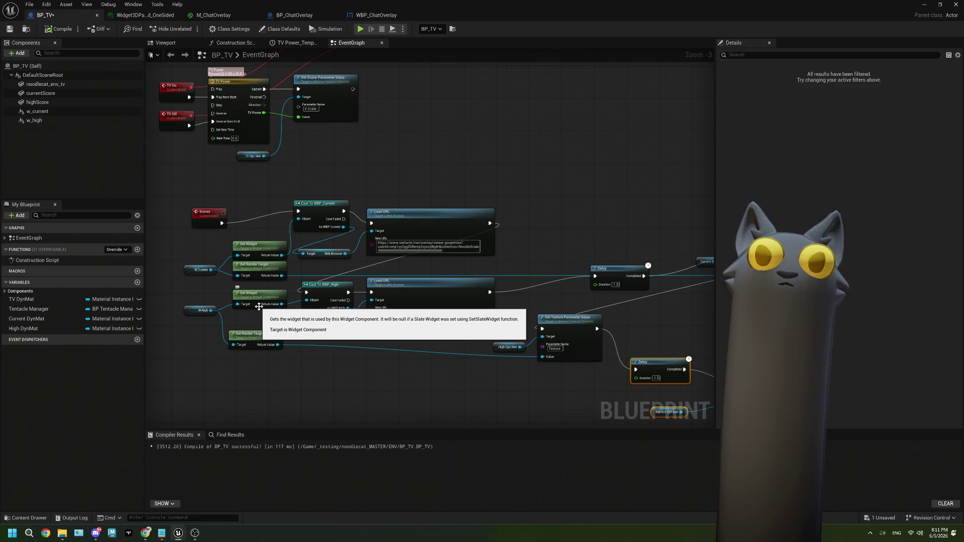
{"action": "scroll", "coordinate": [259, 306], "scroll_direction": "down", "scroll_amount": 1}
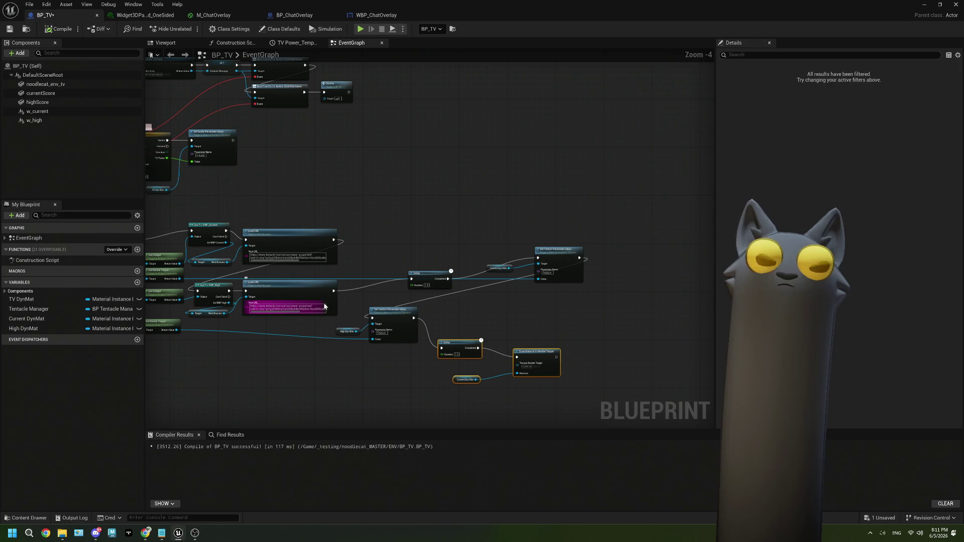
{"action": "mouse_move", "coordinate": [301, 182]}
{"action": "left_mouse_down"}
{"action": "mouse_move", "coordinate": [437, 209]}
{"action": "mouse_move", "coordinate": [391, 81]}
{"action": "mouse_move", "coordinate": [448, 273]}
{"action": "mouse_move", "coordinate": [471, 292]}
{"action": "left_mouse_up"}
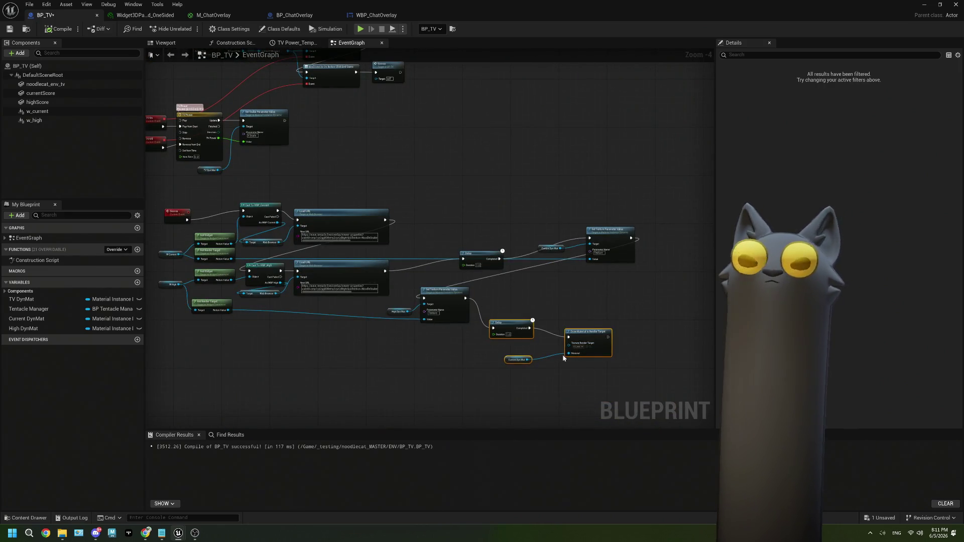
{"action": "mouse_move", "coordinate": [642, 395]}
{"action": "left_mouse_down"}
{"action": "mouse_move", "coordinate": [352, 246]}
{"action": "mouse_move", "coordinate": [216, 211]}
{"action": "mouse_move", "coordinate": [218, 220]}
{"action": "left_mouse_up"}
{"action": "key", "text": "Delete"}
{"action": "scroll", "coordinate": [209, 239], "scroll_direction": "up", "scroll_amount": 2}
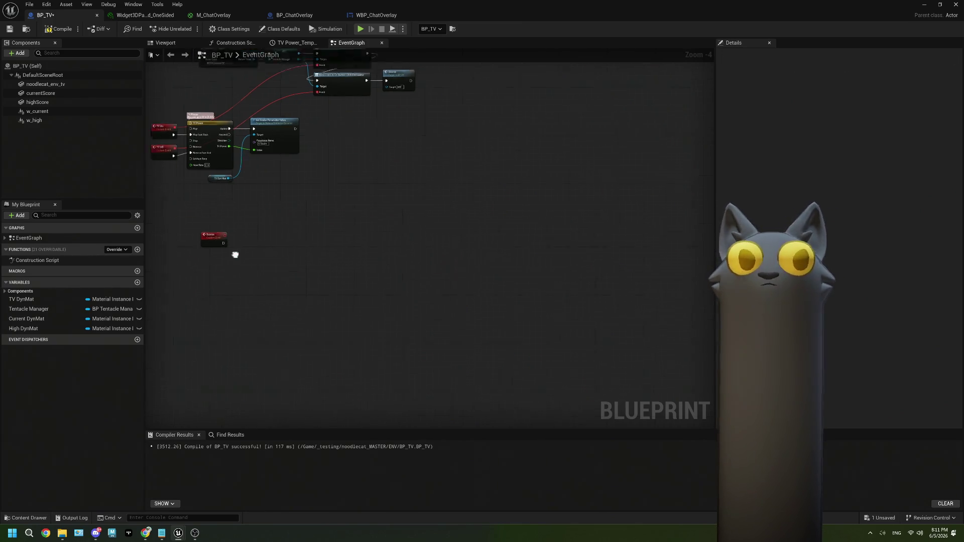
Place W Current and W High component references in BP_TV's event graph.
{"action": "scroll", "coordinate": [343, 208], "scroll_direction": "up", "scroll_amount": 2}
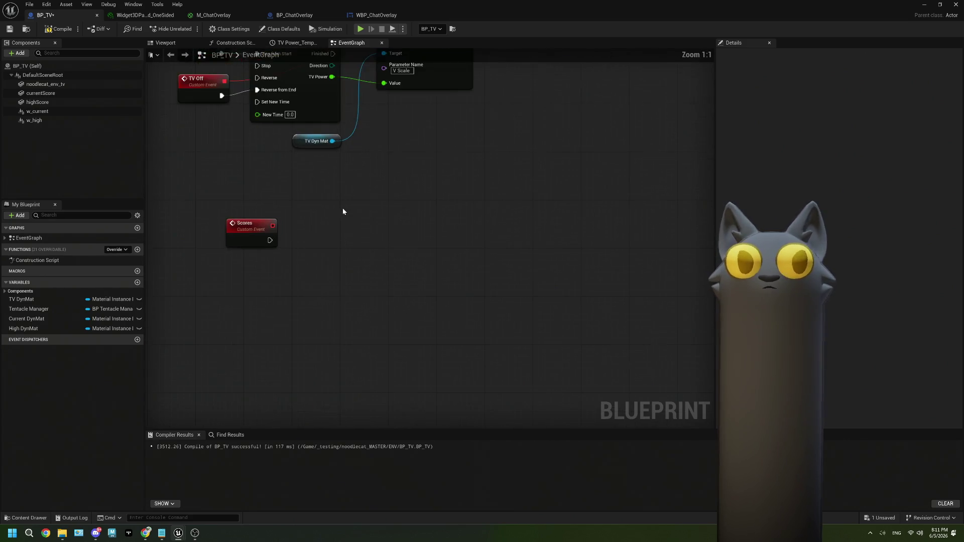
{"action": "left_click", "coordinate": [44, 111]}
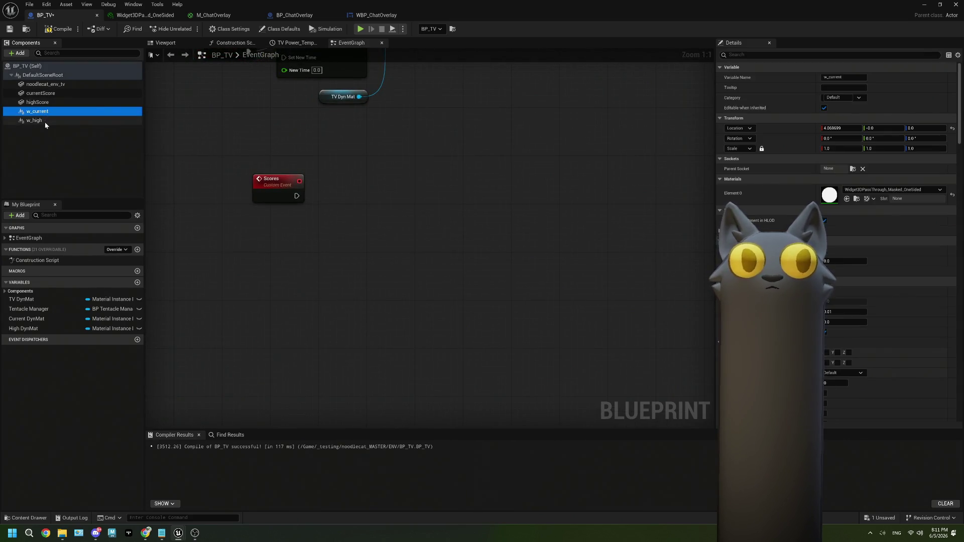
{"action": "left_click_drag", "start_coordinate": [44, 112], "coordinate": [249, 261]}
{"action": "mouse_move", "coordinate": [20, 121]}
{"action": "left_mouse_down"}
{"action": "mouse_move", "coordinate": [246, 300]}
{"action": "mouse_move", "coordinate": [241, 282]}
{"action": "left_mouse_up"}
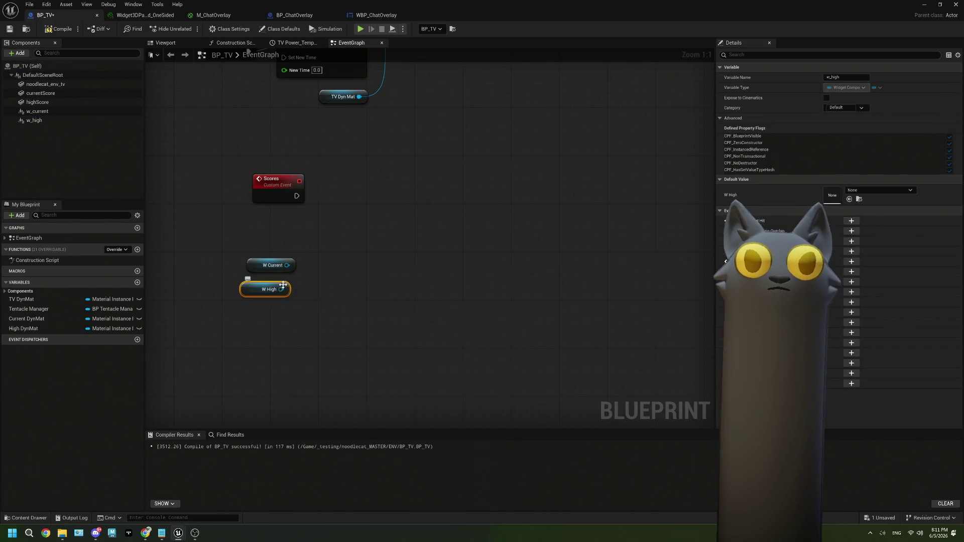
Delete the old highScore and currentScore components.
{"action": "left_click_drag", "start_coordinate": [407, 97], "coordinate": [352, 247]}
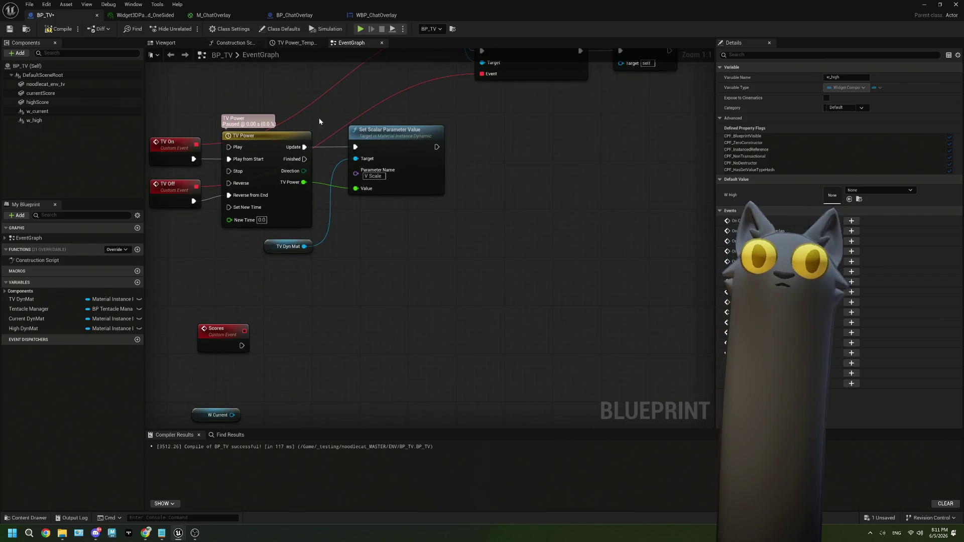
{"action": "left_click", "coordinate": [64, 102]}
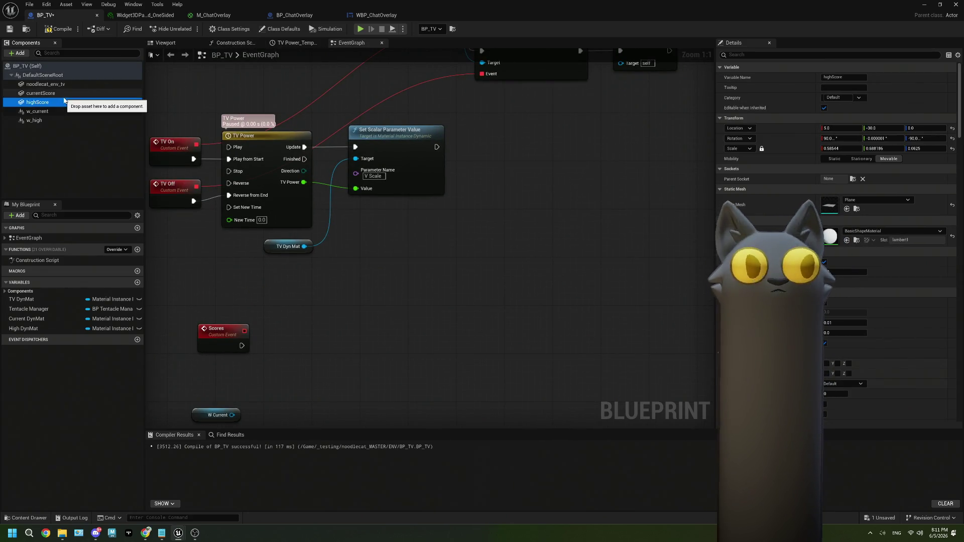
{"action": "key", "text": "Delete"}
Delete the extra material instance nodes, then compile and save BP_TV.
{"action": "mouse_move", "coordinate": [553, 50]}
{"action": "left_mouse_down"}
{"action": "mouse_move", "coordinate": [417, 90]}
{"action": "mouse_move", "coordinate": [429, 137]}
{"action": "left_mouse_up"}
{"action": "scroll", "coordinate": [430, 137], "scroll_direction": "down", "scroll_amount": 2}
{"action": "mouse_move", "coordinate": [368, 161]}
{"action": "left_mouse_down"}
{"action": "mouse_move", "coordinate": [597, 200]}
{"action": "mouse_move", "coordinate": [522, 217]}
{"action": "left_mouse_up"}
{"action": "key", "text": "Delete"}
{"action": "left_click", "coordinate": [10, 28]}
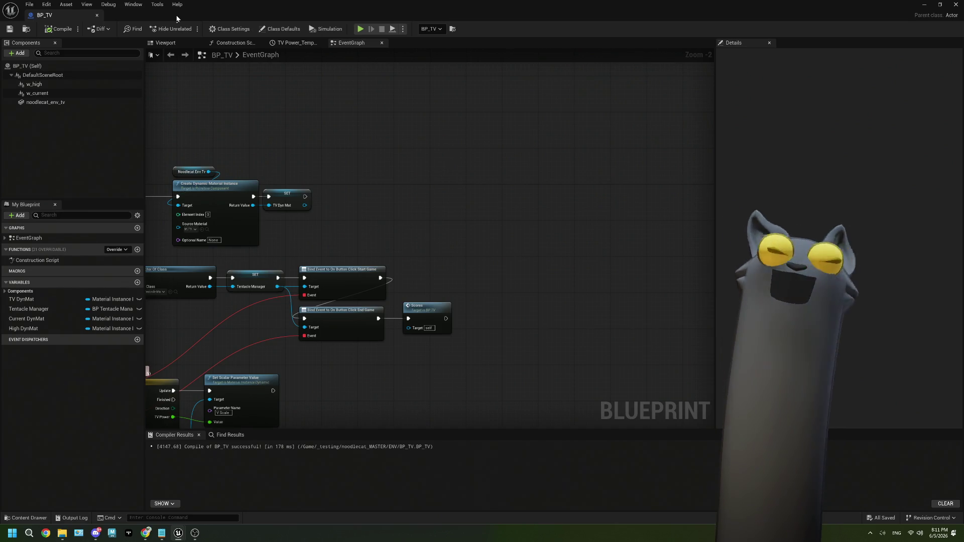
{"action": "scroll", "coordinate": [305, 199], "scroll_direction": "up", "scroll_amount": 1}
Add a Set Visibility node for W Current with New Visibility ticked, beside the Scores event.
{"action": "mouse_move", "coordinate": [305, 200]}
{"action": "left_mouse_down"}
{"action": "mouse_move", "coordinate": [410, 260]}
{"action": "mouse_move", "coordinate": [456, 232]}
{"action": "mouse_move", "coordinate": [340, 292]}
{"action": "left_mouse_up"}
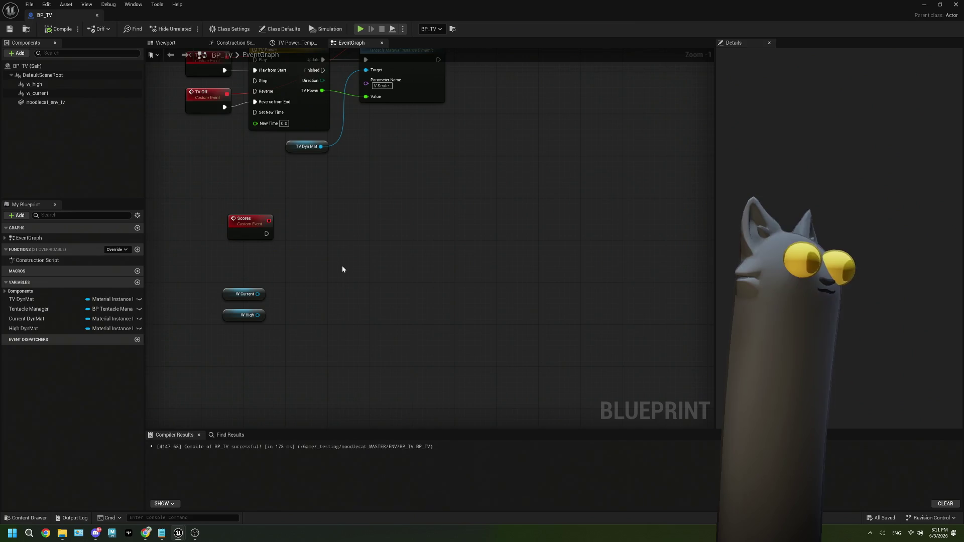
{"action": "scroll", "coordinate": [346, 264], "scroll_direction": "up", "scroll_amount": 1}
{"action": "mouse_move", "coordinate": [251, 291]}
{"action": "left_mouse_down"}
{"action": "mouse_move", "coordinate": [251, 271]}
{"action": "mouse_move", "coordinate": [261, 278]}
{"action": "left_mouse_up"}
{"action": "key", "text": "Escape"}
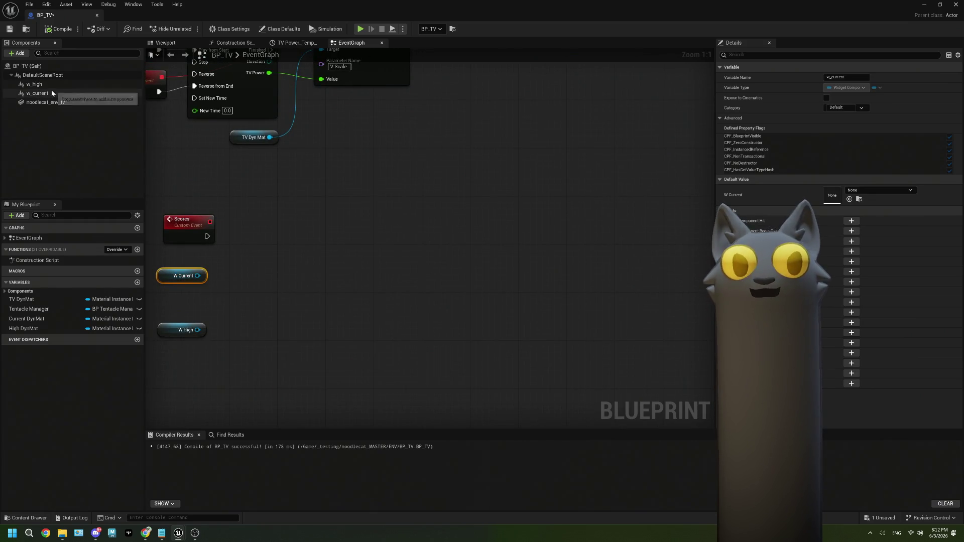
{"action": "left_click_drag", "start_coordinate": [275, 275], "coordinate": [277, 275]}
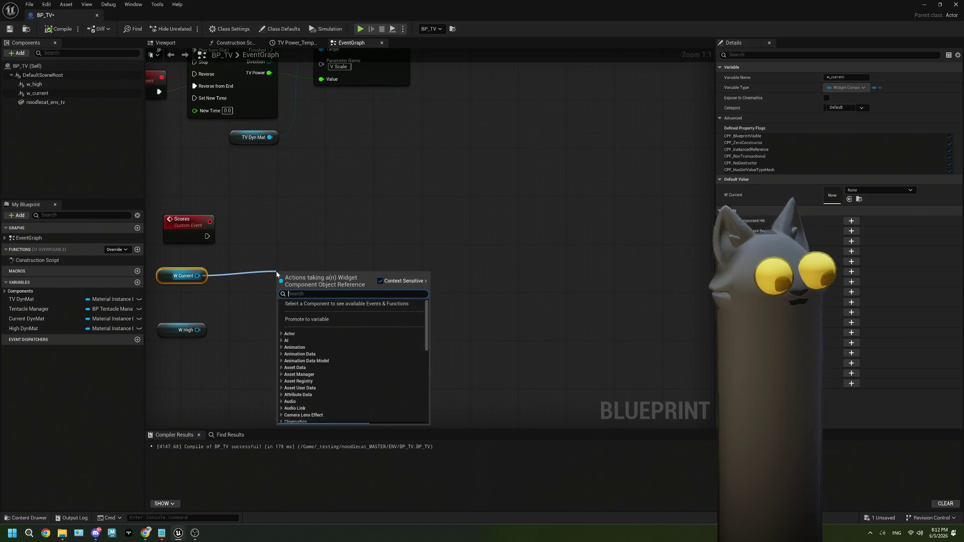
{"action": "type", "text": "set bi"}
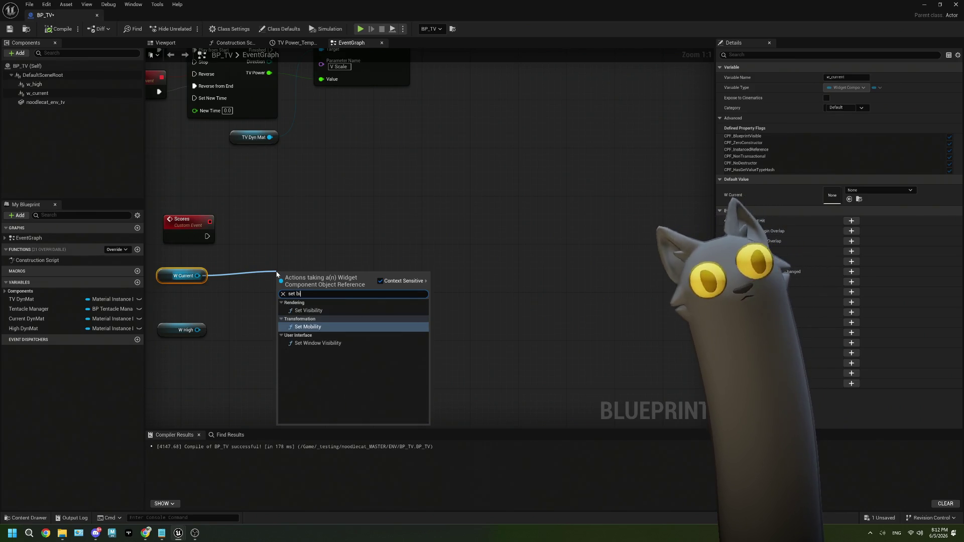
{"action": "left_click", "coordinate": [317, 310]}
{"action": "left_click", "coordinate": [317, 315]}
{"action": "mouse_move", "coordinate": [318, 321]}
{"action": "left_mouse_down"}
{"action": "mouse_move", "coordinate": [330, 292]}
{"action": "mouse_move", "coordinate": [345, 317]}
{"action": "mouse_move", "coordinate": [337, 329]}
{"action": "mouse_move", "coordinate": [297, 332]}
{"action": "left_mouse_up"}
Duplicate the Set Visibility node for W High, chain it after the first, arrange the nodes, and save.
{"action": "key", "text": "ctrl+w"}
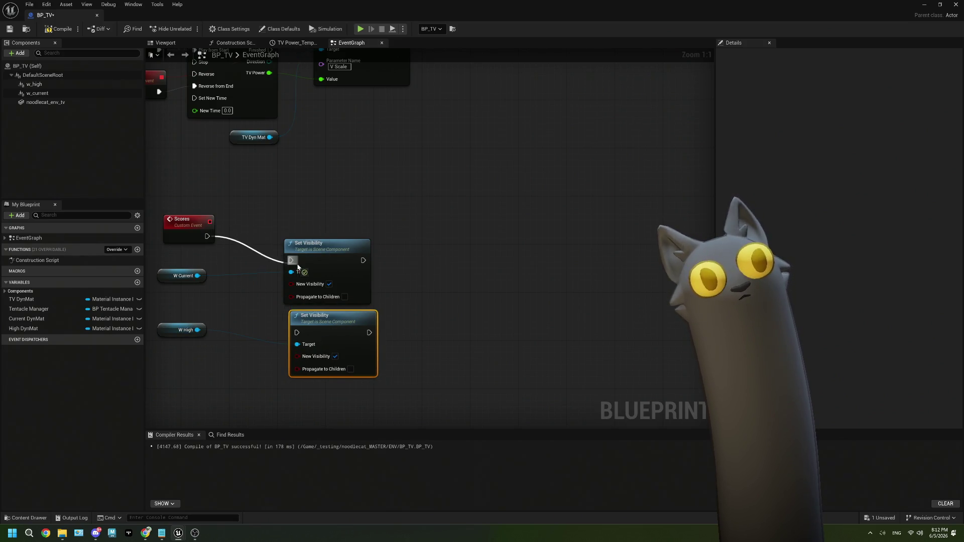
{"action": "left_click_drag", "start_coordinate": [363, 263], "coordinate": [297, 333]}
{"action": "left_click_drag", "start_coordinate": [321, 261], "coordinate": [307, 240]}
{"action": "mouse_move", "coordinate": [337, 324]}
{"action": "left_mouse_down"}
{"action": "mouse_move", "coordinate": [307, 305]}
{"action": "mouse_move", "coordinate": [315, 299]}
{"action": "left_mouse_up"}
{"action": "mouse_move", "coordinate": [380, 347]}
{"action": "left_mouse_down"}
{"action": "mouse_move", "coordinate": [312, 344]}
{"action": "mouse_move", "coordinate": [276, 289]}
{"action": "mouse_move", "coordinate": [305, 267]}
{"action": "left_mouse_up"}
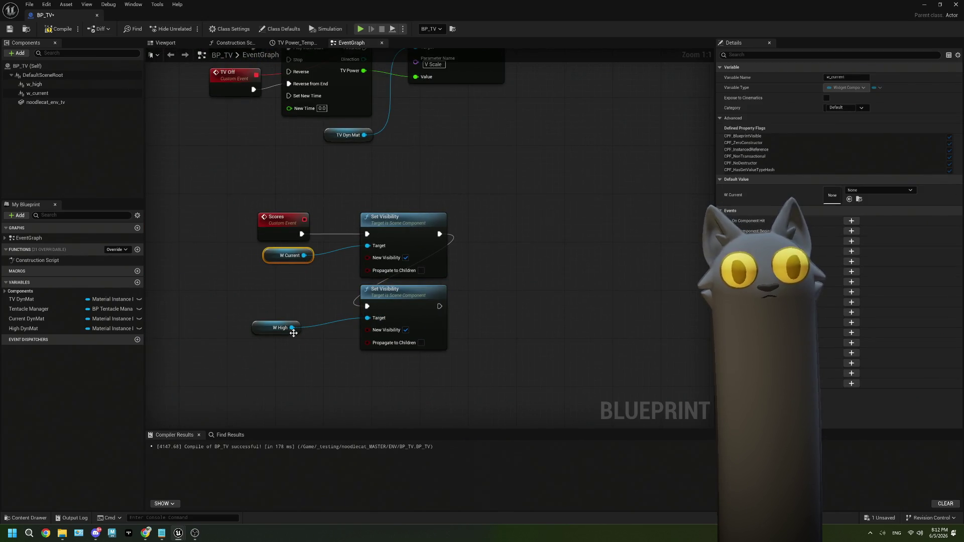
{"action": "mouse_move", "coordinate": [295, 327]}
{"action": "left_mouse_down"}
{"action": "mouse_move", "coordinate": [319, 315]}
{"action": "mouse_move", "coordinate": [422, 311]}
{"action": "left_mouse_up"}
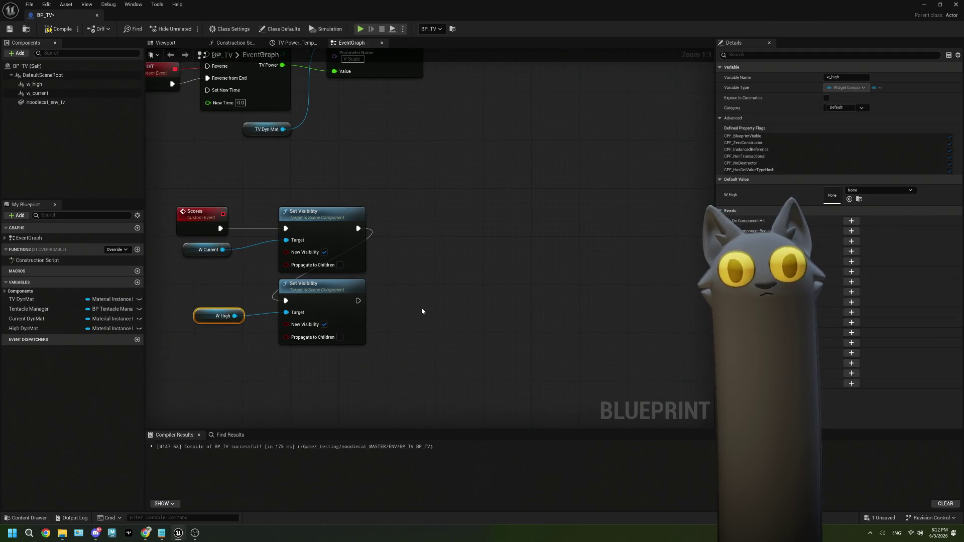
{"action": "left_click", "coordinate": [12, 30]}
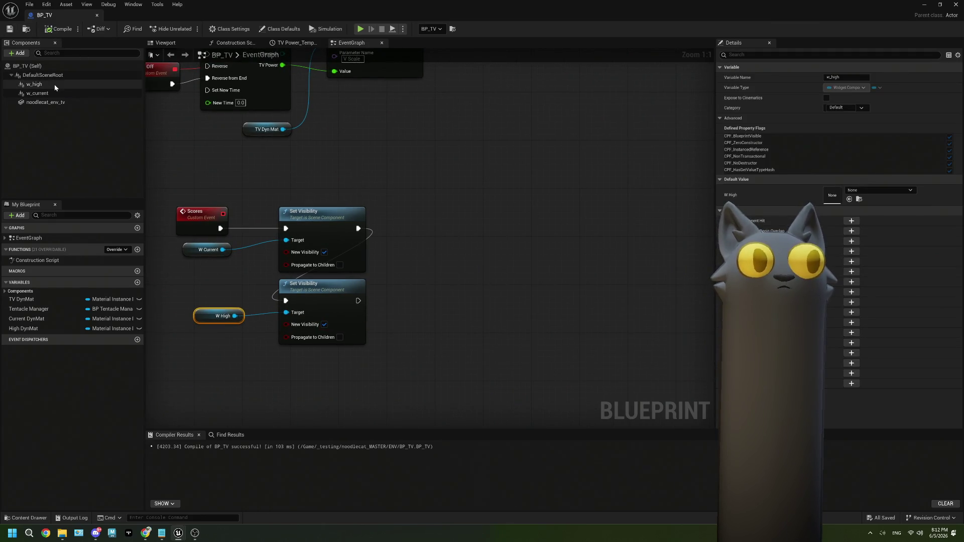
Set the w_high widget component's scale to 1.0 in BP_TV's viewport.
{"action": "left_click", "coordinate": [34, 84]}
{"action": "left_click", "coordinate": [184, 44]}
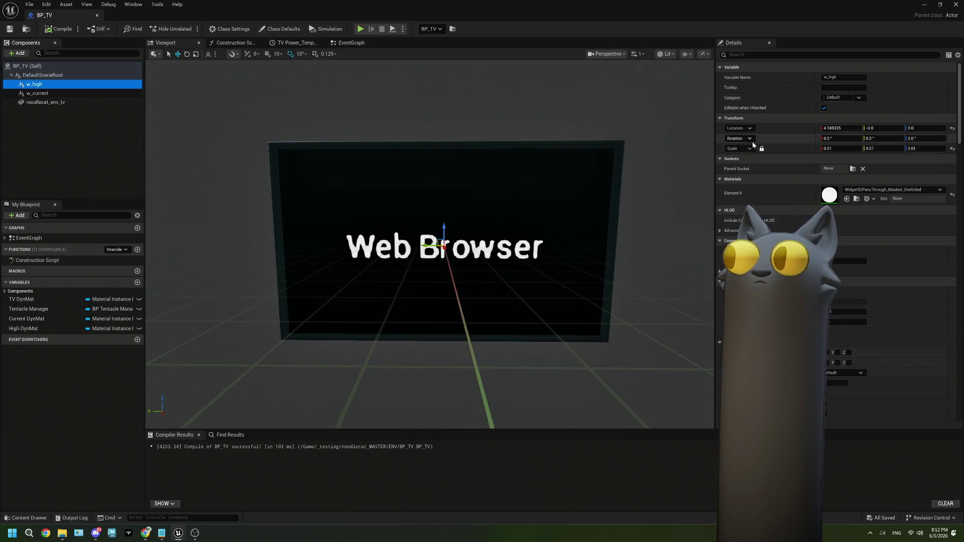
{"action": "type", "text": "1"}
{"action": "key", "text": "Tab"}
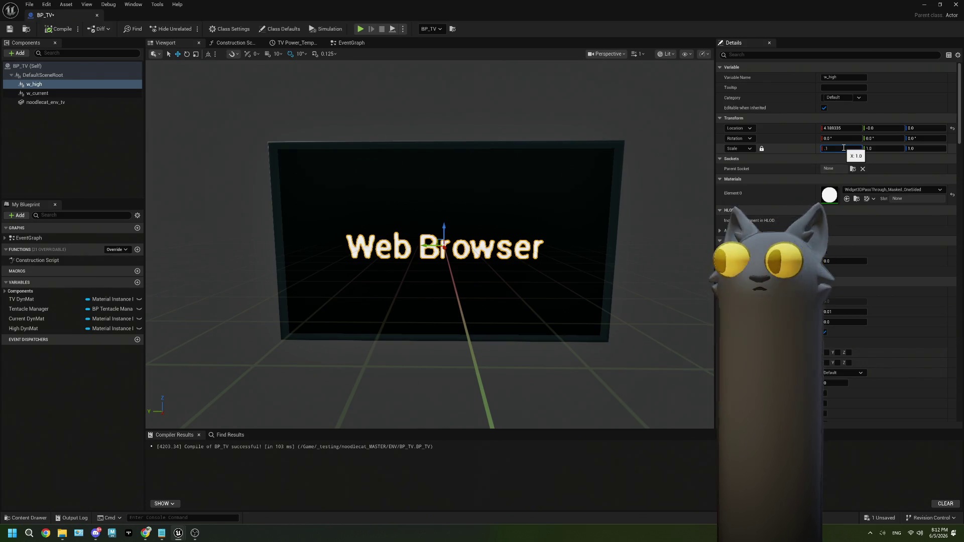
Set w_current's scale to 0.1, then play the level in the editor.
{"action": "left_click", "coordinate": [38, 93]}
{"action": "left_click", "coordinate": [842, 148]}
{"action": "type", "text": "0.1"}
{"action": "key", "text": "Tab"}
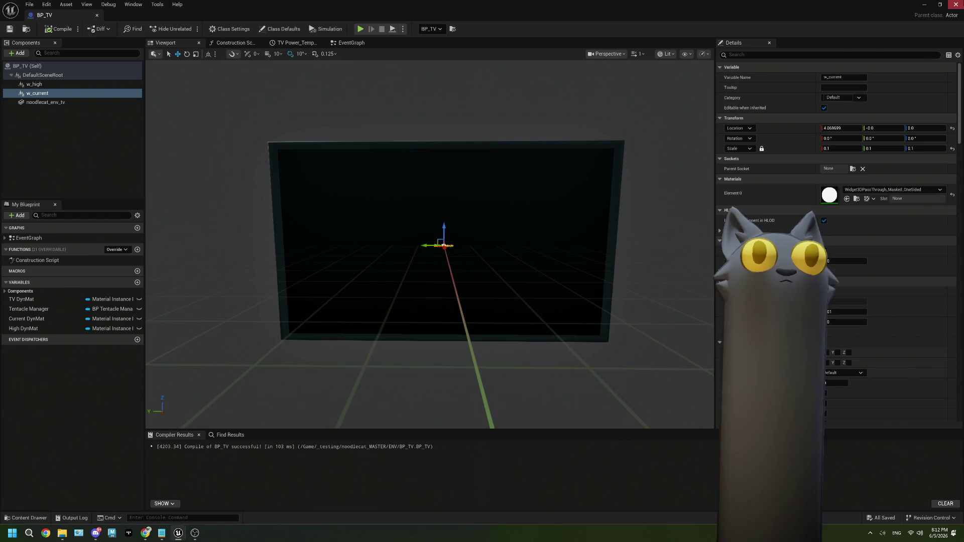
{"action": "left_click", "coordinate": [919, 7]}
{"action": "key", "text": "alt+p"}
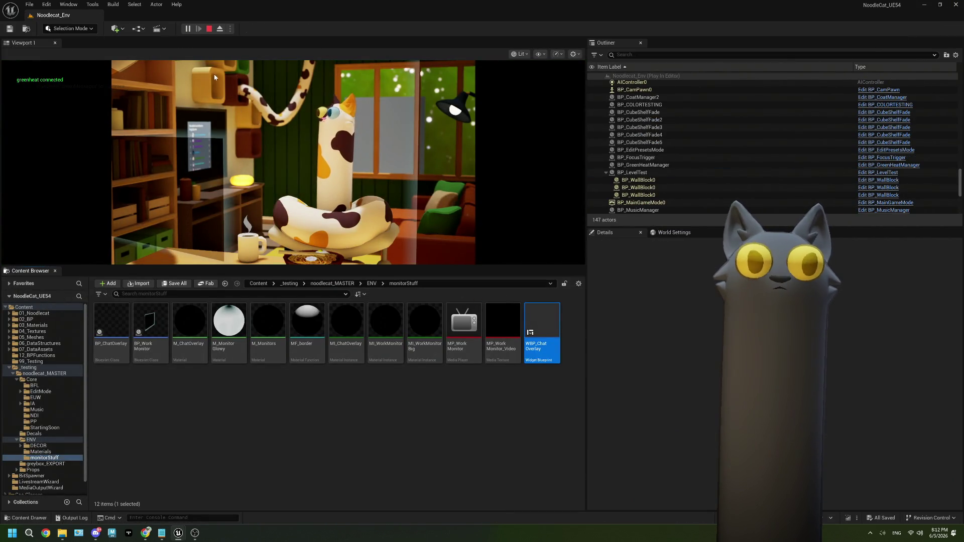
Stop the play session, open WBP_ChatOverlay, and return to BP_TV.
{"action": "left_click", "coordinate": [210, 29]}
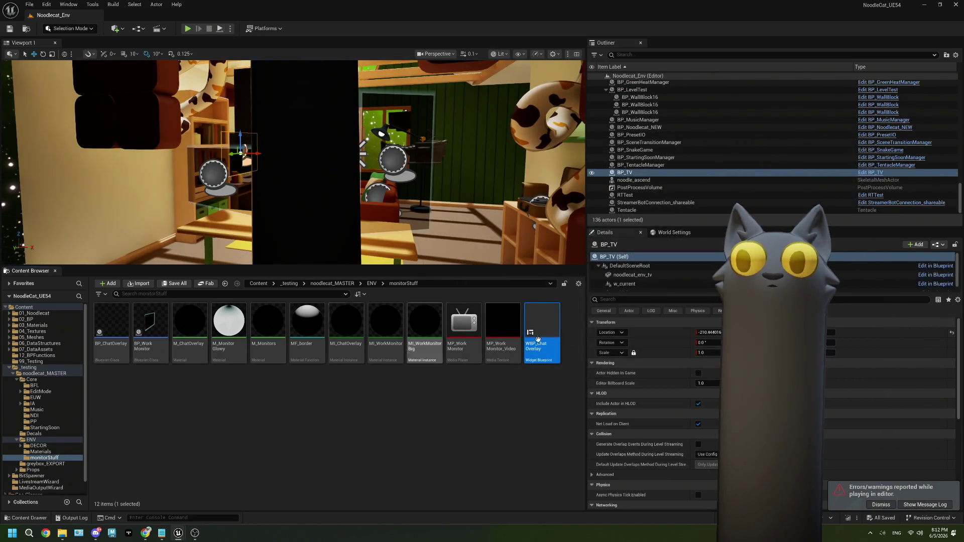
{"action": "double_click", "coordinate": [547, 327]}
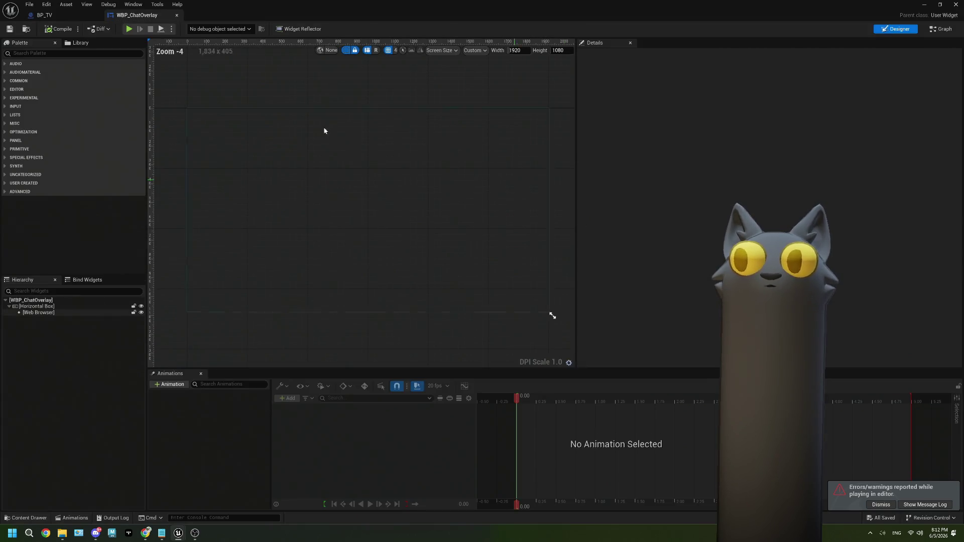
{"action": "left_click", "coordinate": [69, 14]}
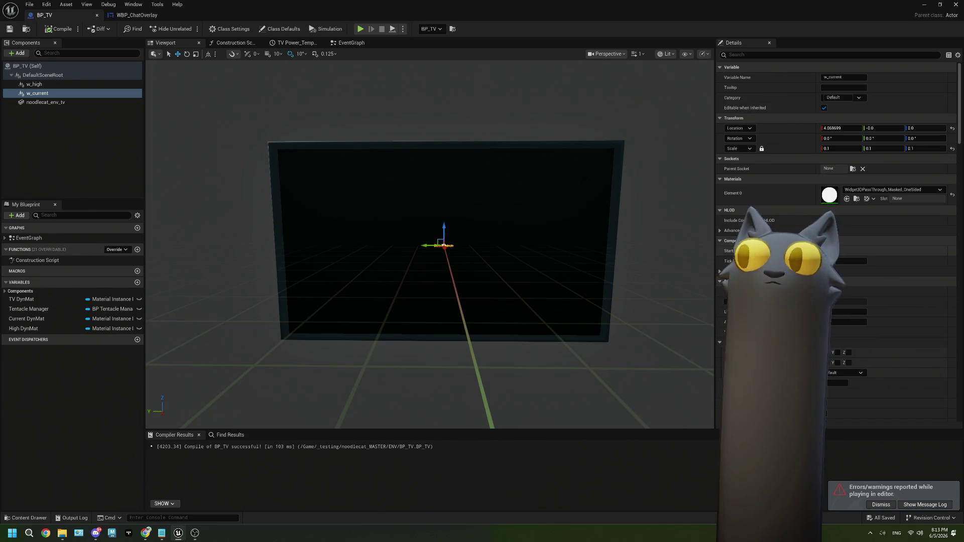
Set w_high Location Y to -30 and w_current to 30, then play-test the level.
{"action": "left_click", "coordinate": [55, 86]}
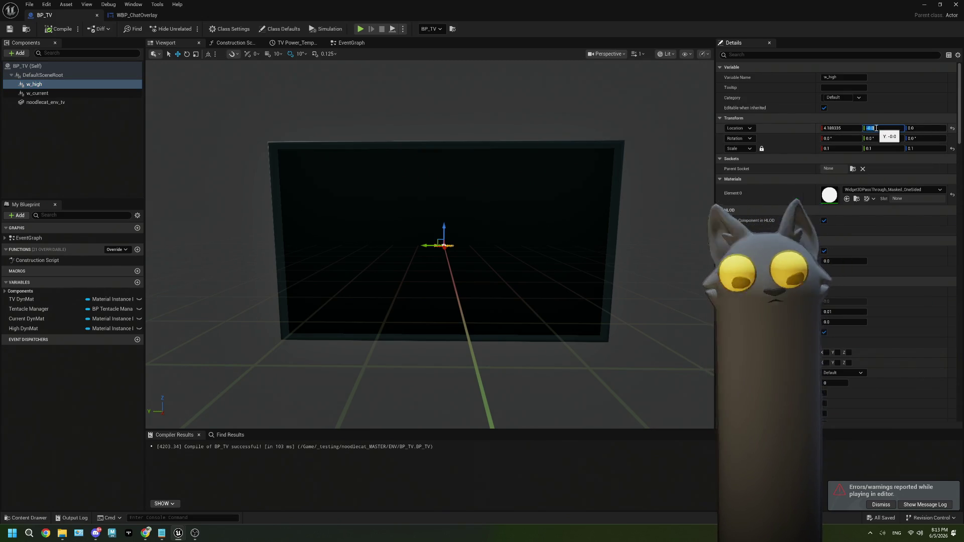
{"action": "left_click", "coordinate": [58, 94]}
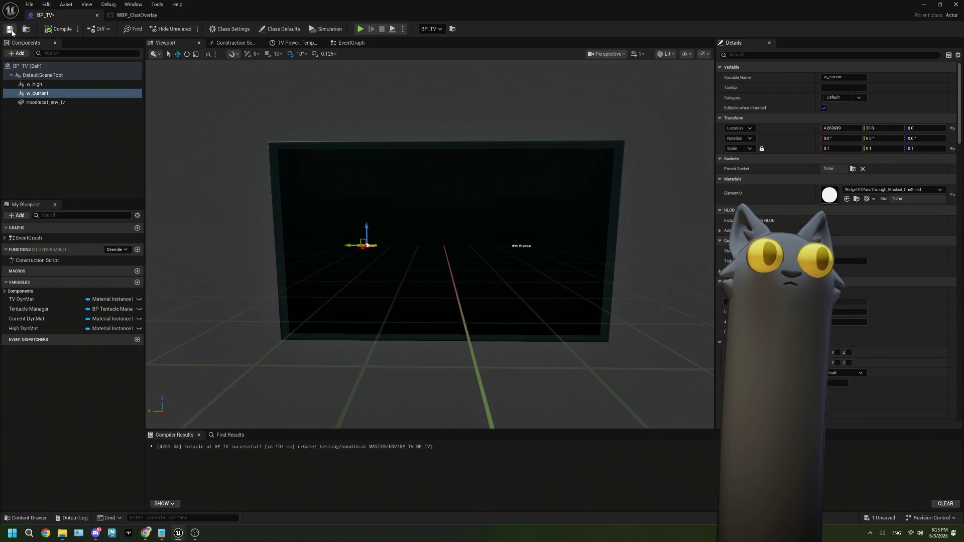
{"action": "left_click", "coordinate": [924, 5]}
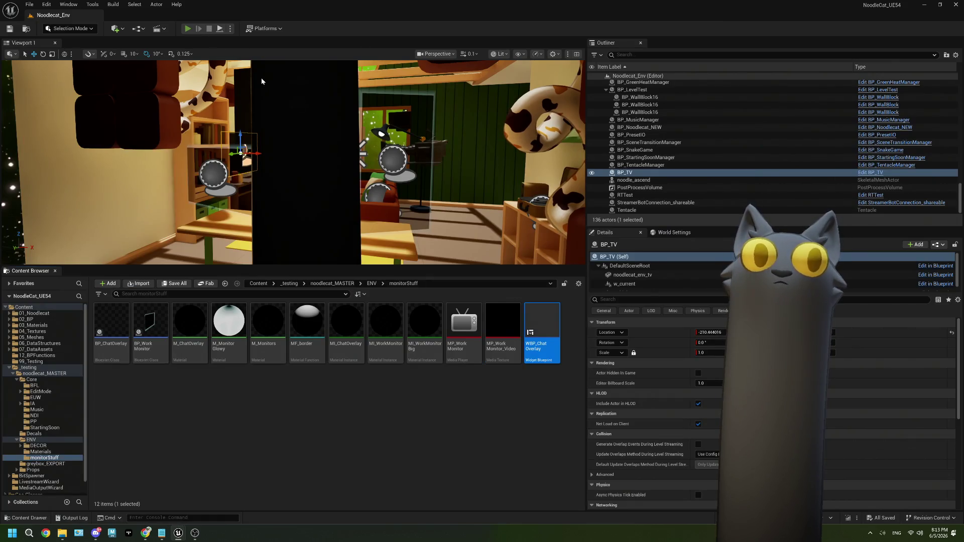
{"action": "key", "text": "alt+p"}
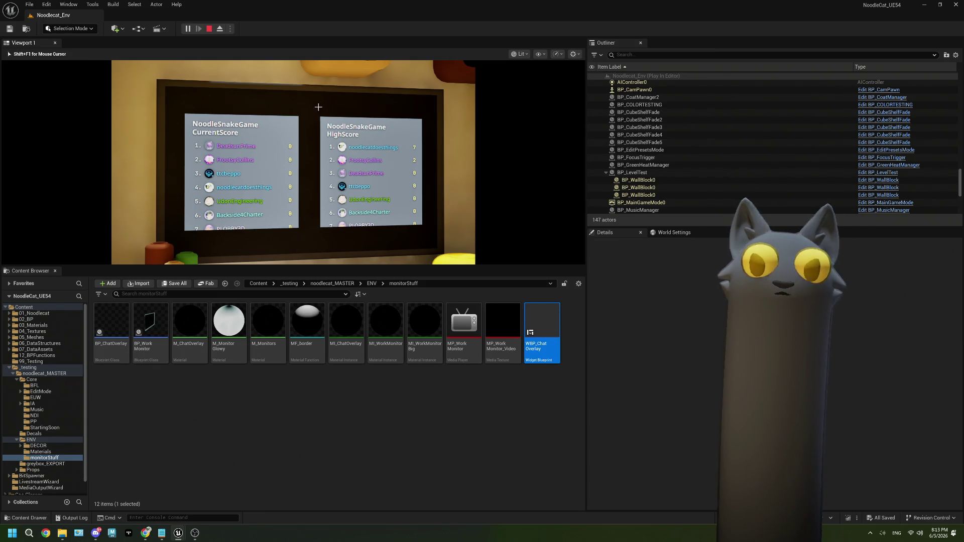
{"action": "key", "text": "Escape"}
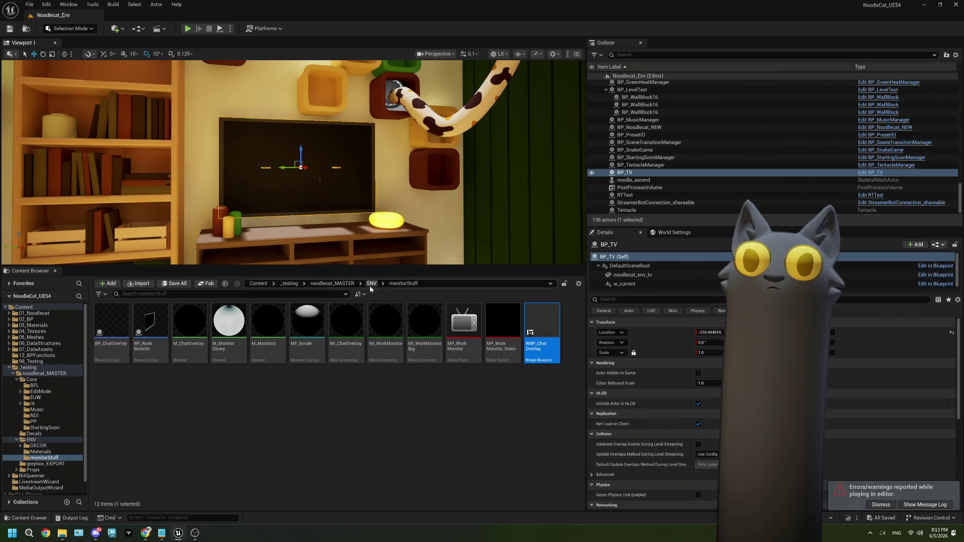
Browse the ENV and Materials folders and open the WBP_Current widget, then return to BP_TV.
{"action": "left_click", "coordinate": [372, 284]}
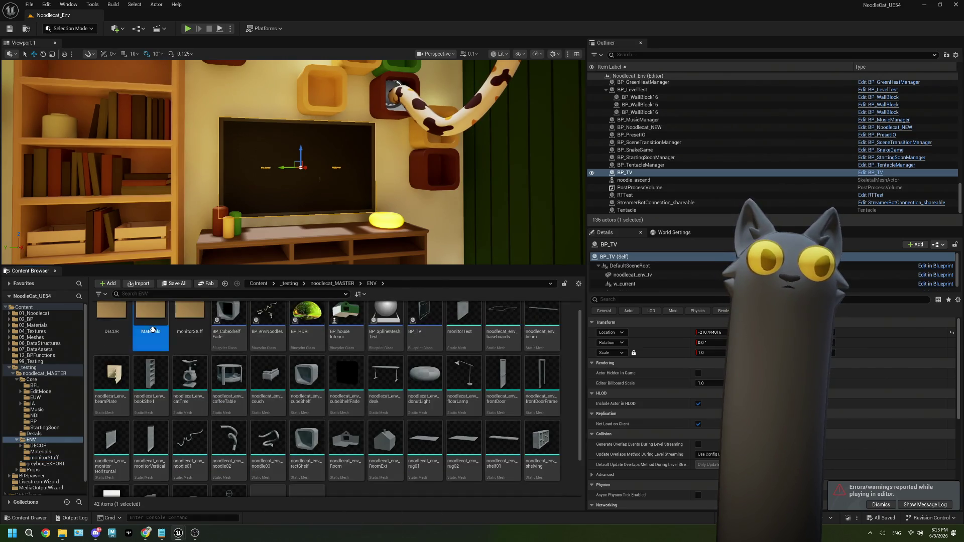
{"action": "double_click", "coordinate": [227, 354]}
{"action": "scroll", "coordinate": [226, 354], "scroll_direction": "down", "scroll_amount": 1}
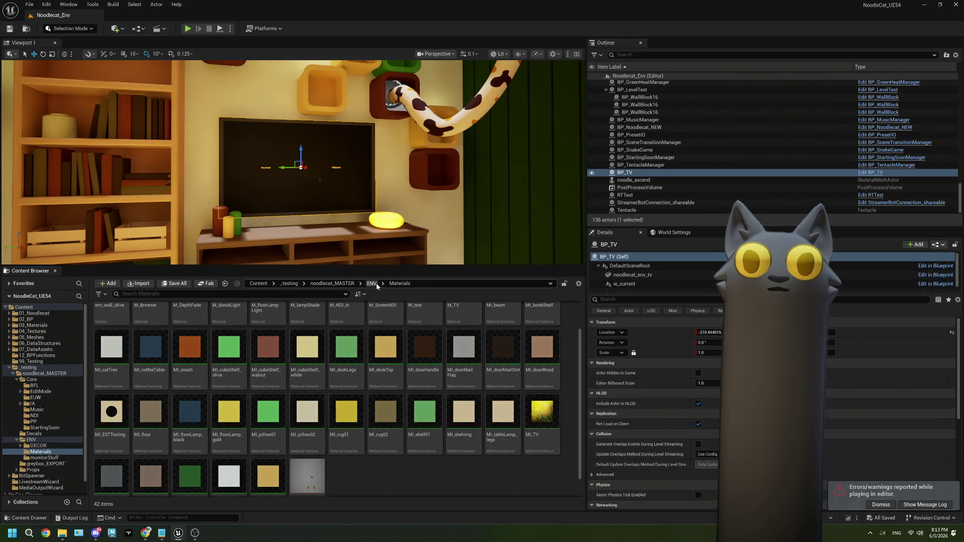
{"action": "left_click", "coordinate": [372, 284]}
{"action": "double_click", "coordinate": [271, 442]}
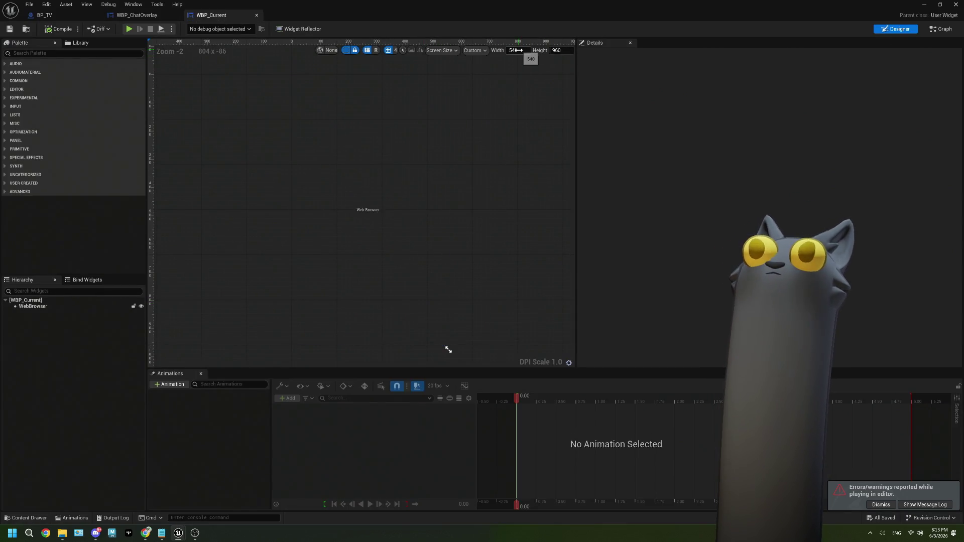
{"action": "left_click", "coordinate": [48, 15]}
Play-test the level to check the TV, then stop and dismiss the error log.
{"action": "scroll", "coordinate": [787, 231], "scroll_direction": "down", "scroll_amount": 15}
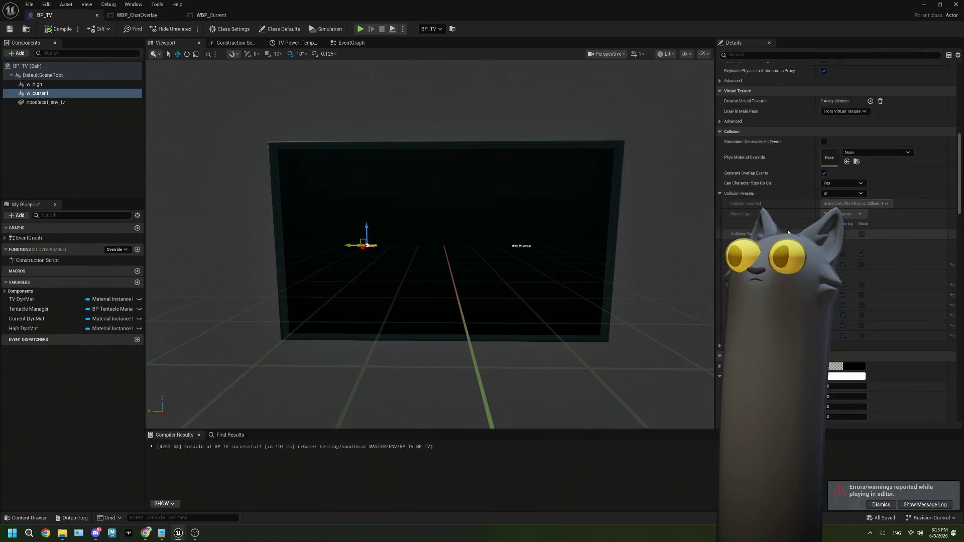
{"action": "scroll", "coordinate": [788, 232], "scroll_direction": "down", "scroll_amount": 10}
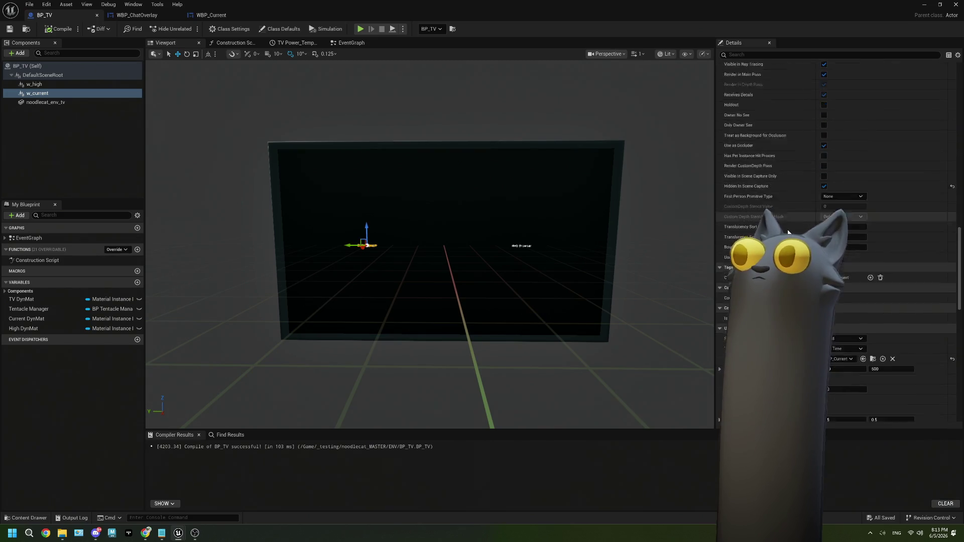
{"action": "scroll", "coordinate": [788, 232], "scroll_direction": "down", "scroll_amount": 3}
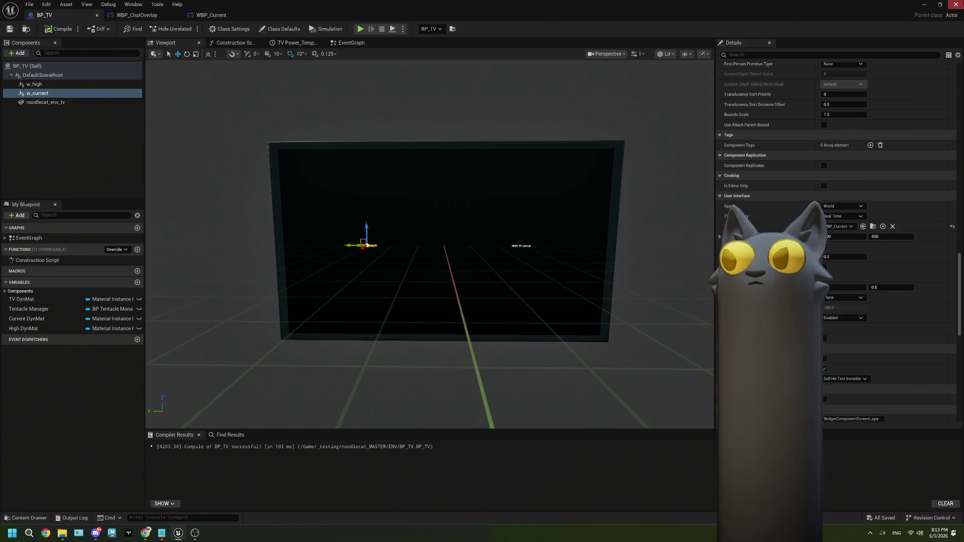
{"action": "key", "text": "super+Down"}
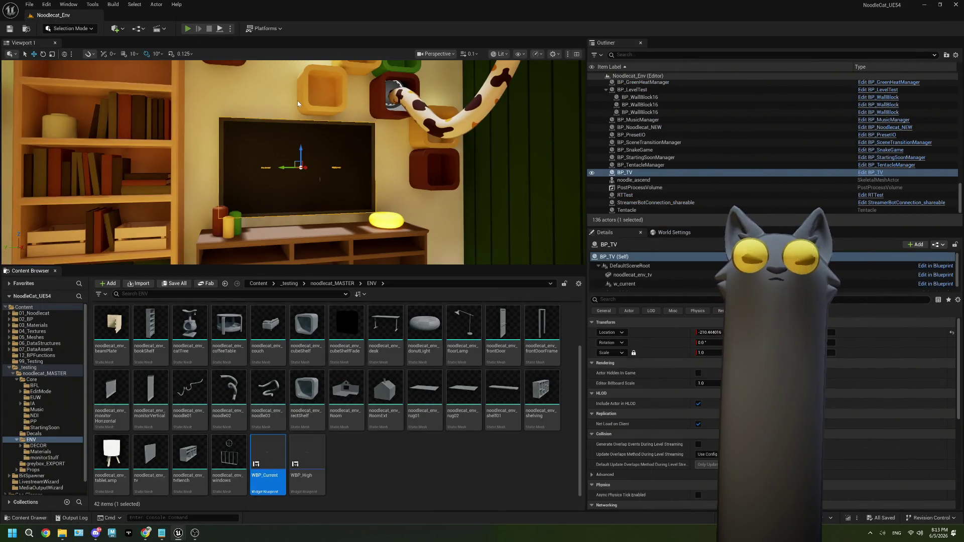
{"action": "key", "text": "alt+p"}
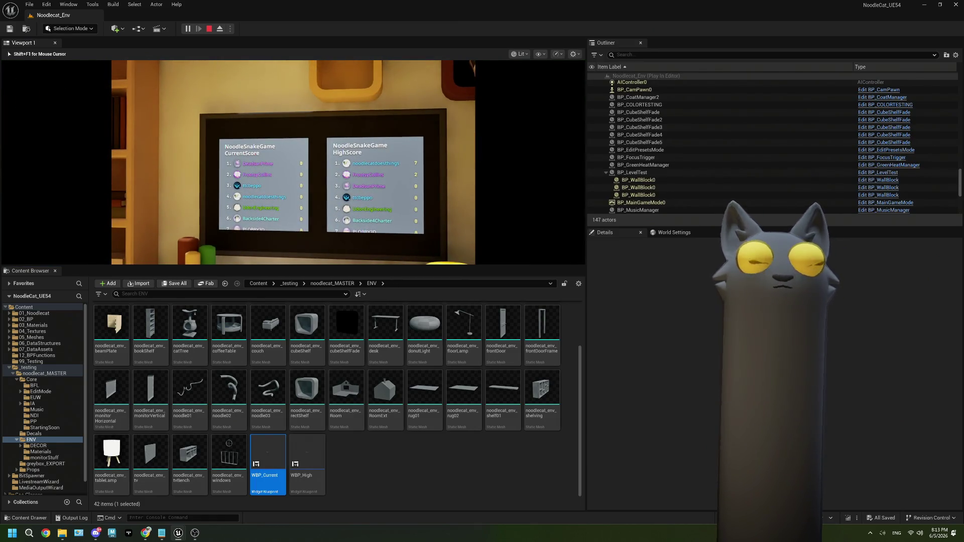
{"action": "key", "text": "Escape"}
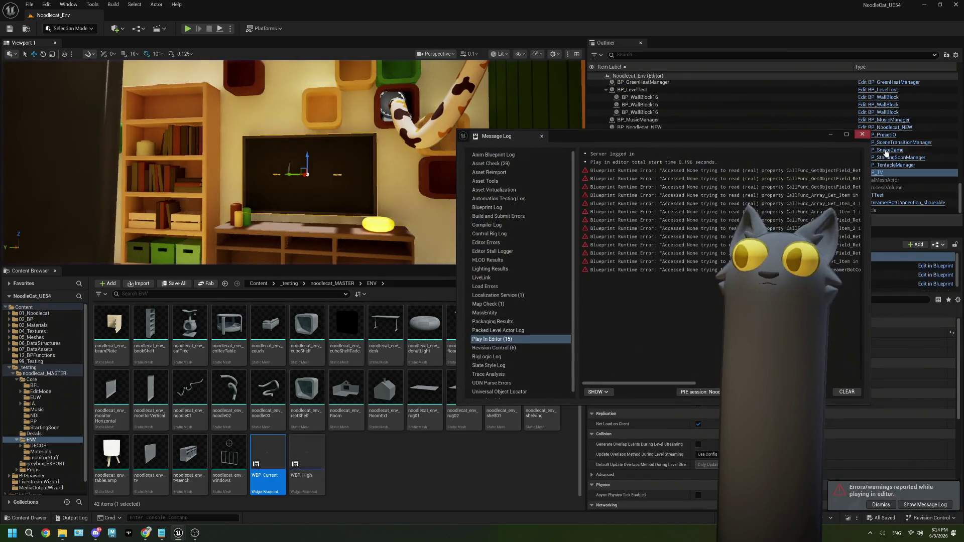
{"action": "left_click", "coordinate": [862, 134]}
Set w_current's draw size height to 750 and compile BP_TV.
{"action": "double_click", "coordinate": [268, 462]}
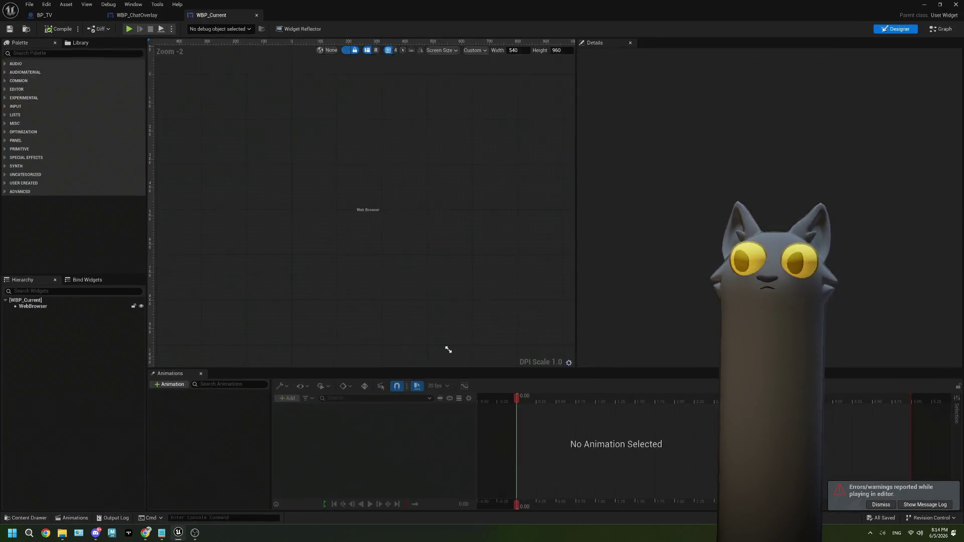
{"action": "left_click", "coordinate": [44, 15]}
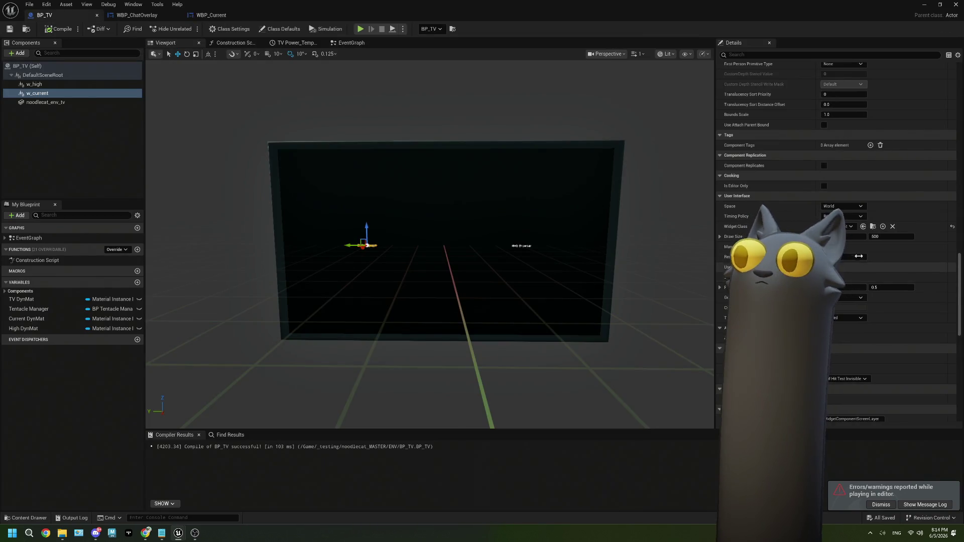
{"action": "left_click", "coordinate": [884, 237]}
{"action": "type", "text": "7"}
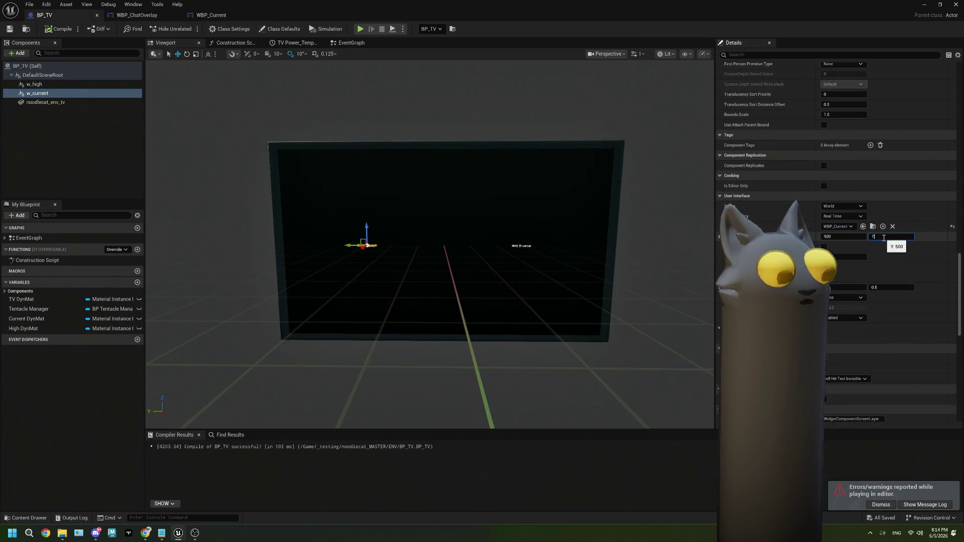
{"action": "type", "text": "50"}
{"action": "key", "text": "Return"}
{"action": "left_click", "coordinate": [54, 29]}
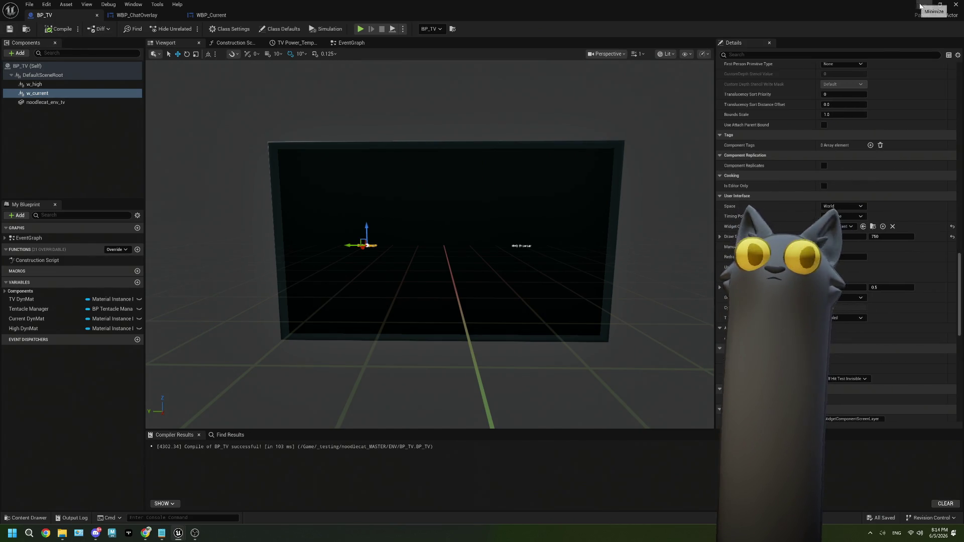
Check the level, stop the play session, and reopen BP_TV for editing.
{"action": "left_click", "coordinate": [919, 6]}
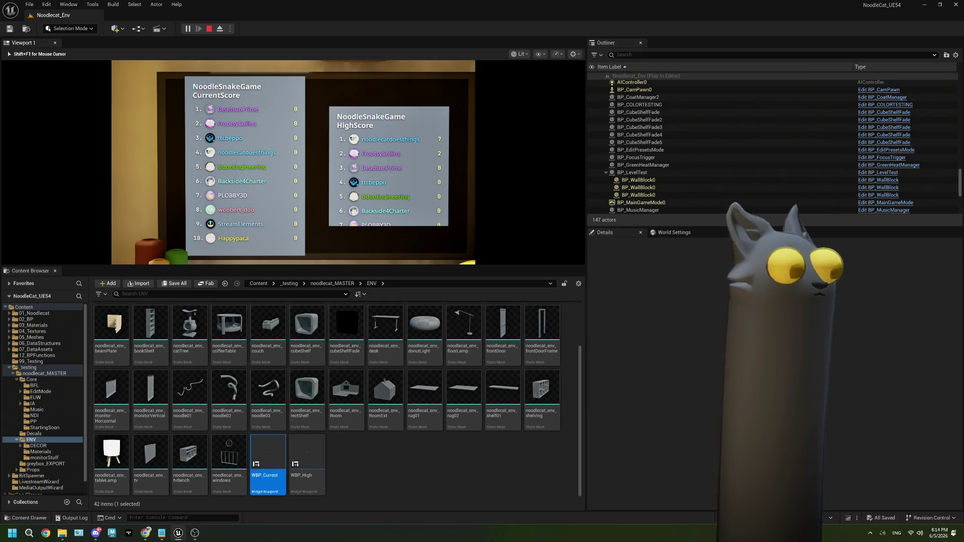
{"action": "key", "text": "Escape"}
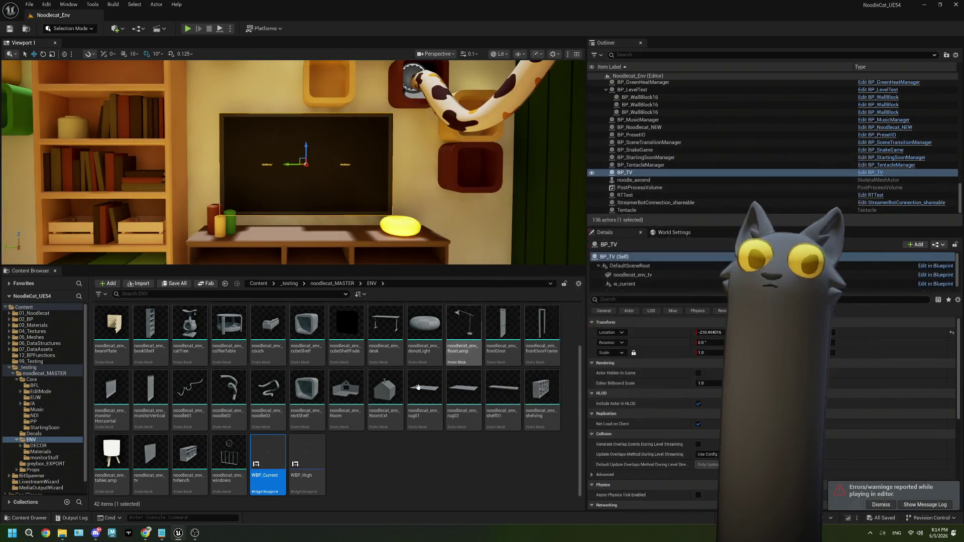
{"action": "left_click", "coordinate": [876, 172]}
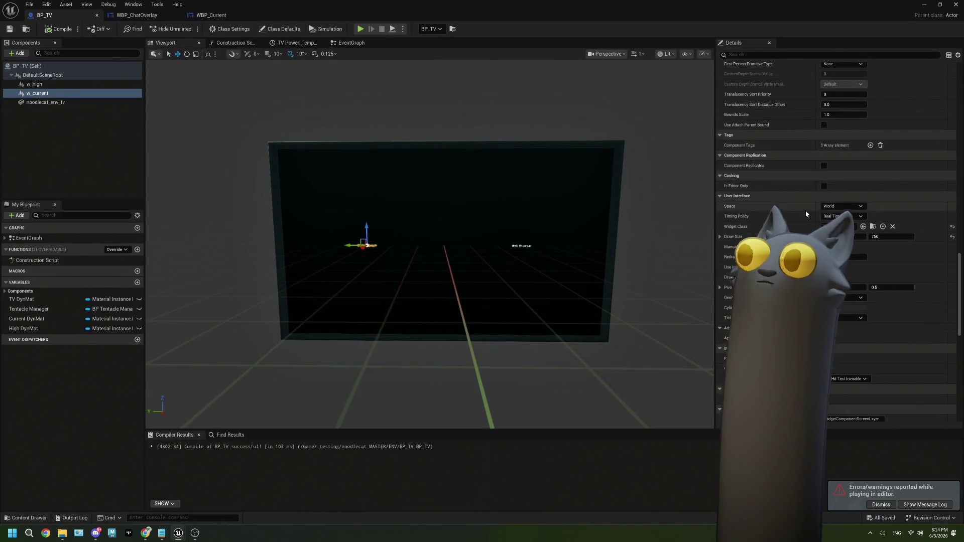
{"action": "scroll", "coordinate": [806, 213], "scroll_direction": "up", "scroll_amount": 15}
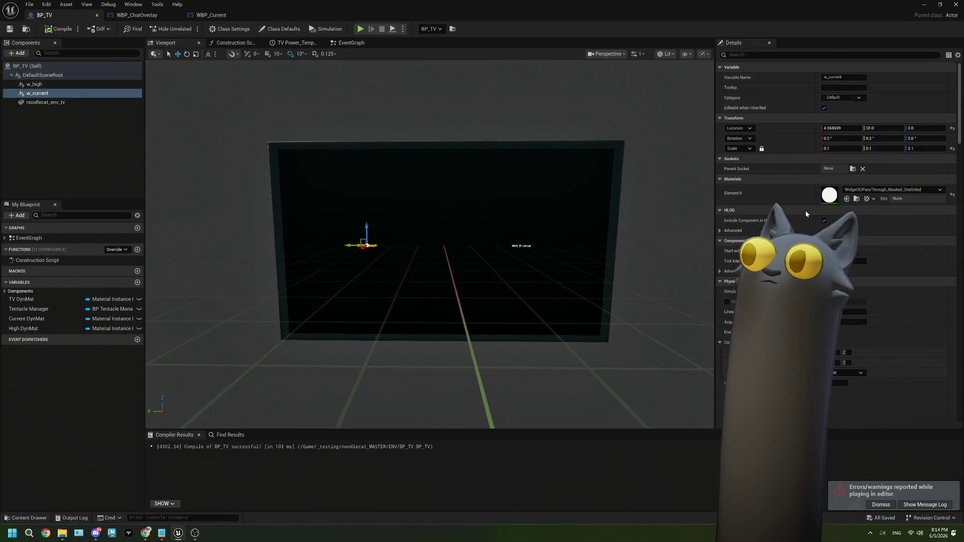
Scale both w_current and w_high widget components to 0.09.
{"action": "left_click", "coordinate": [842, 148]}
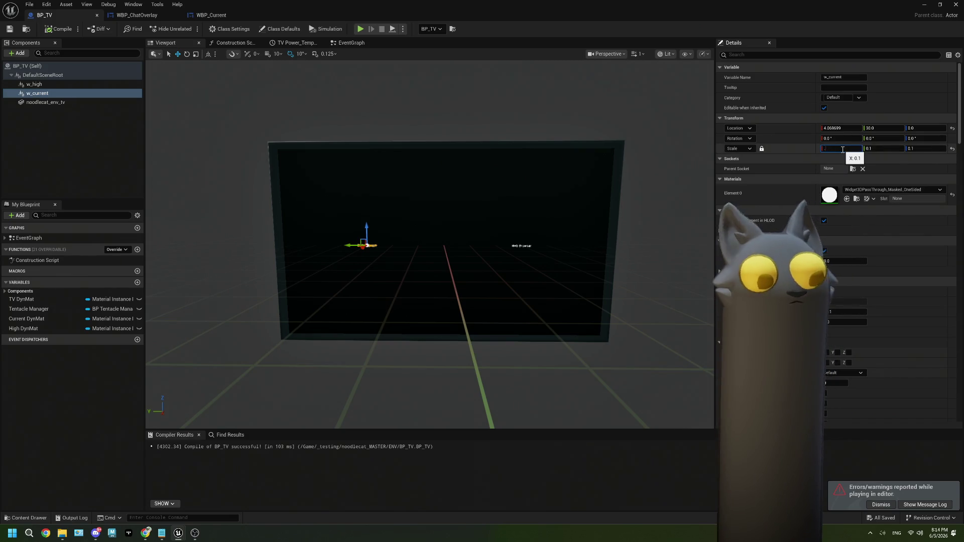
{"action": "type", "text": "0.09"}
{"action": "key", "text": "Tab"}
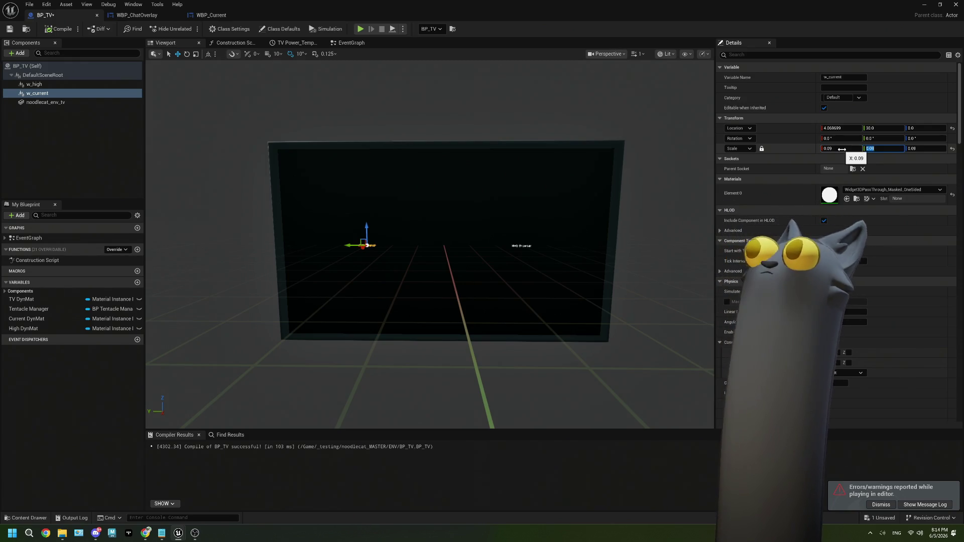
{"action": "left_click", "coordinate": [525, 245]}
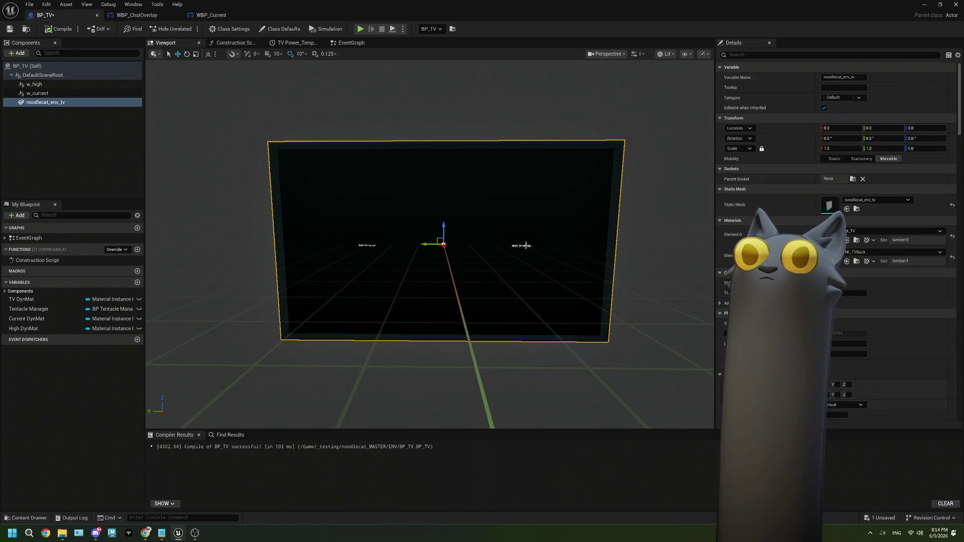
{"action": "left_click", "coordinate": [35, 85]}
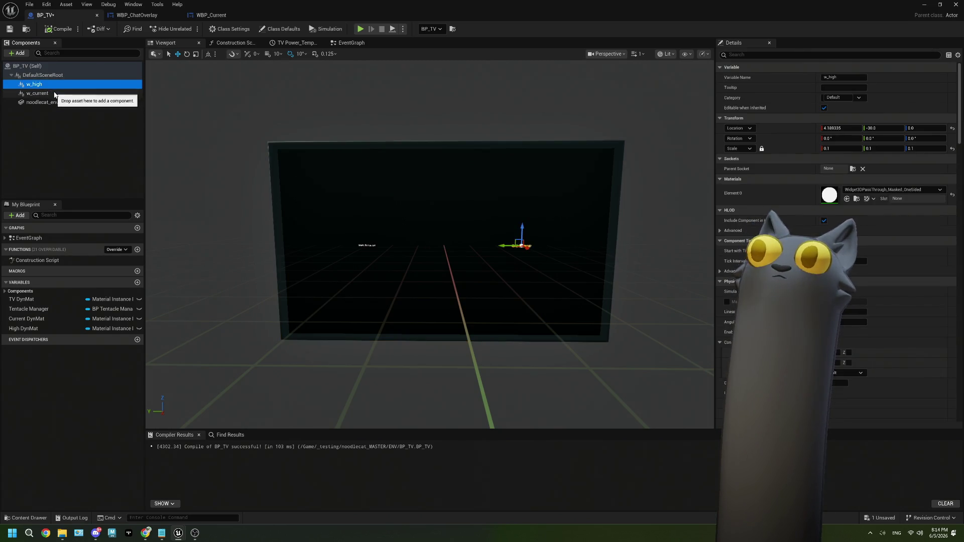
{"action": "left_click", "coordinate": [834, 149]}
{"action": "type", "text": "0.09"}
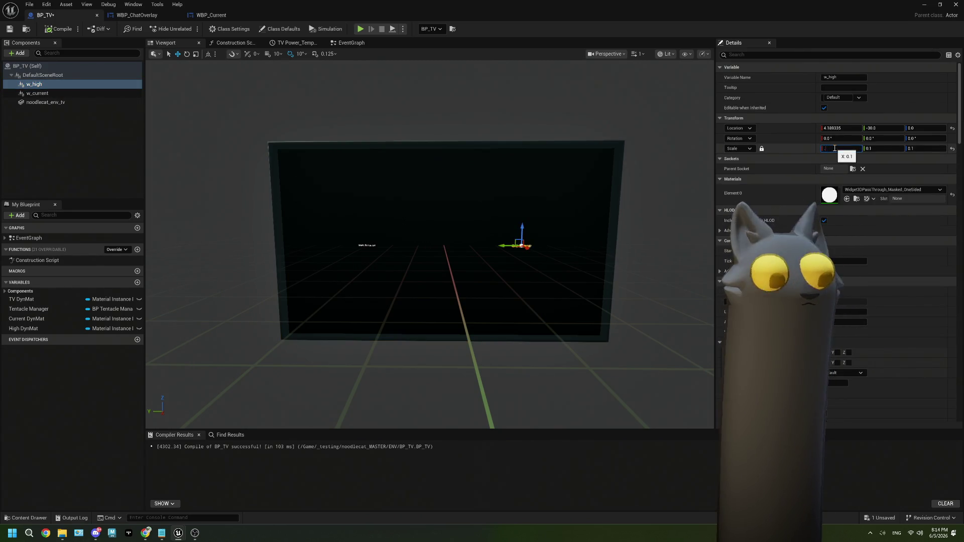
Give w_high a 750 draw height, compile BP_TV, and play the level.
{"action": "scroll", "coordinate": [834, 149], "scroll_direction": "down", "scroll_amount": 10}
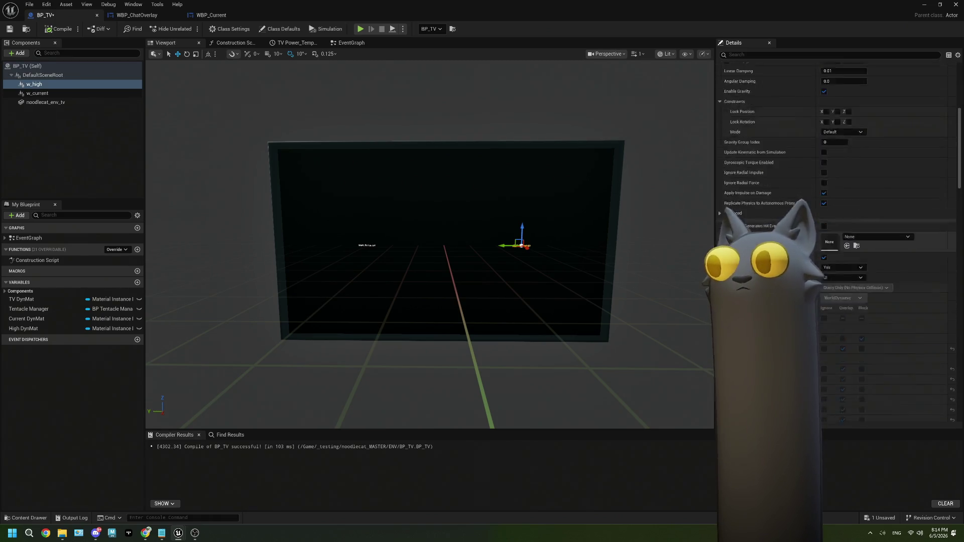
{"action": "scroll", "coordinate": [889, 291], "scroll_direction": "down", "scroll_amount": 8}
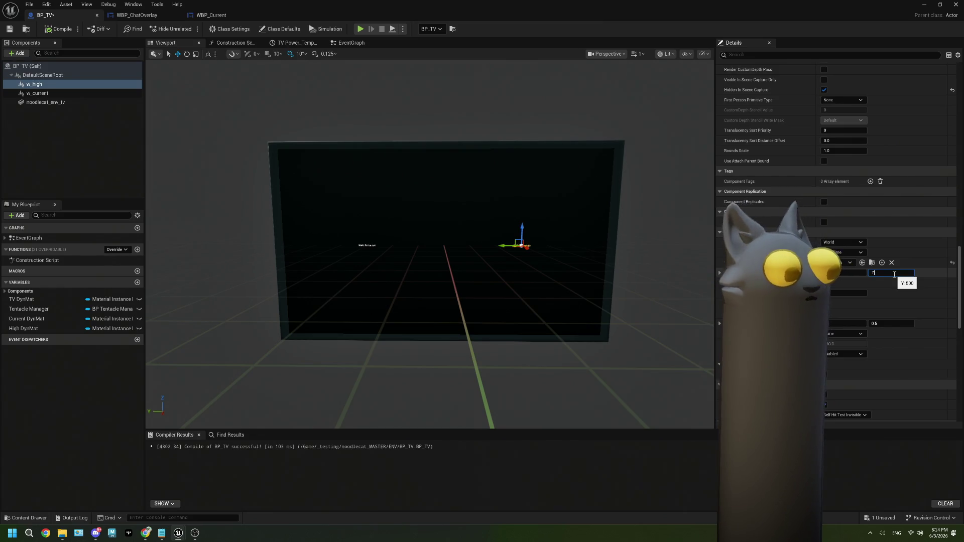
{"action": "left_click", "coordinate": [58, 29]}
{"action": "left_click", "coordinate": [923, 5]}
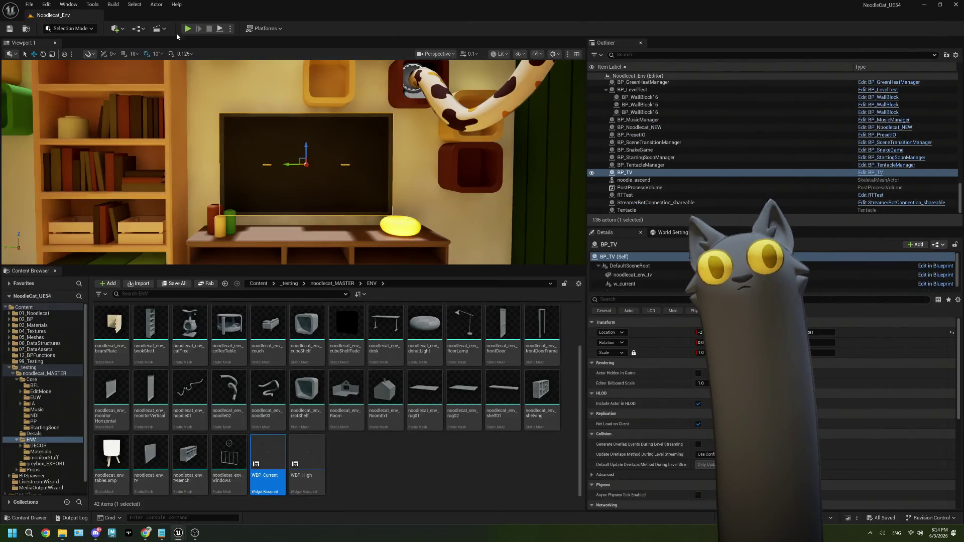
{"action": "left_click", "coordinate": [188, 30]}
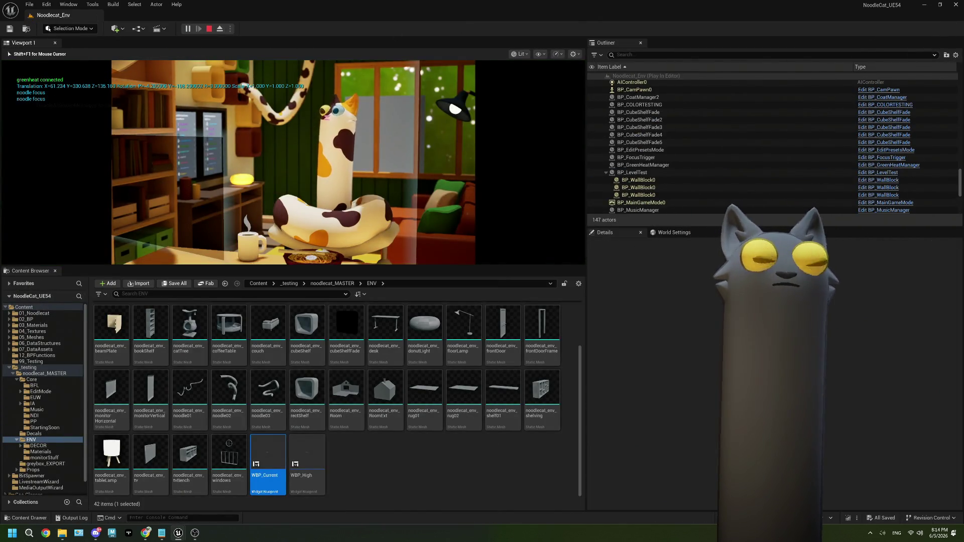
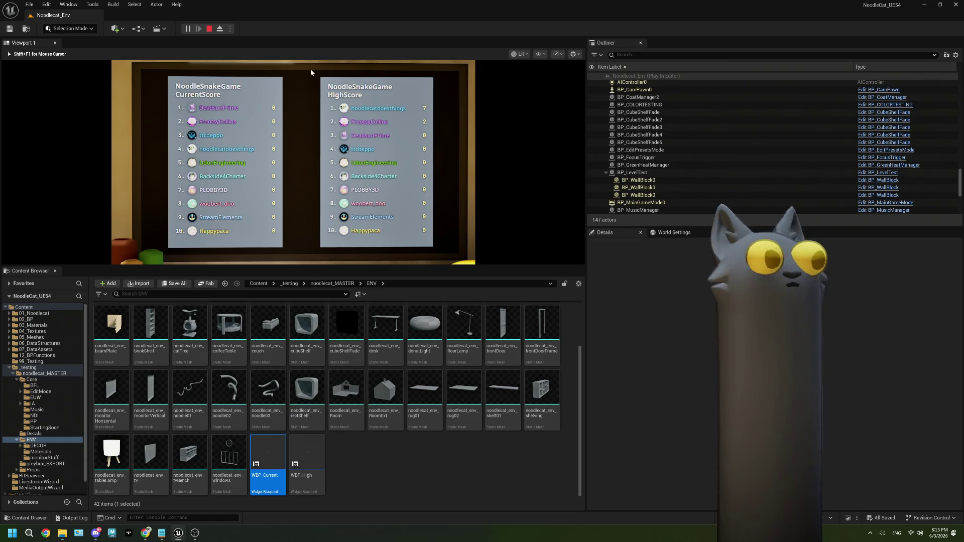
Stop the play session, dismiss the error log and bring up the BP_TV Blueprint.
{"action": "key", "text": "Escape"}
{"action": "left_click", "coordinate": [864, 135]}
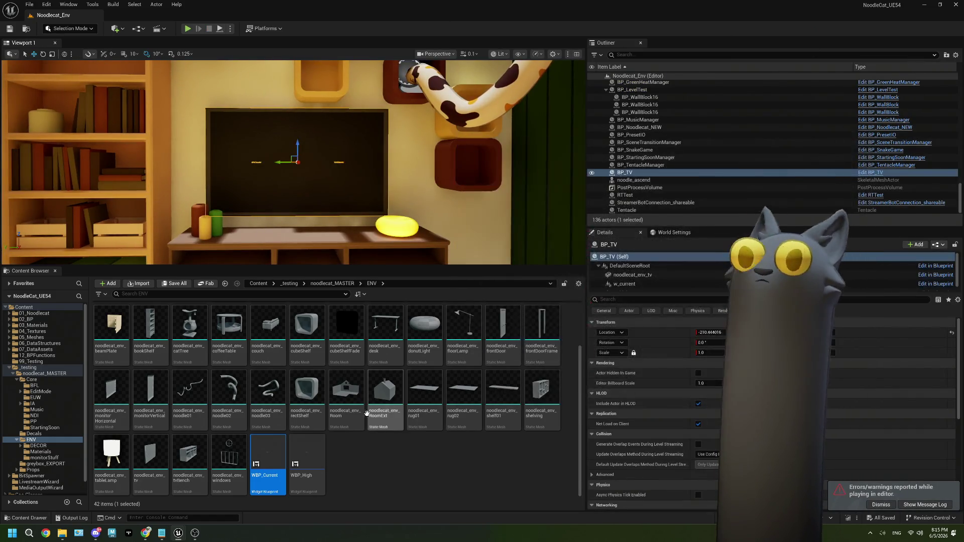
{"action": "double_click", "coordinate": [281, 440]}
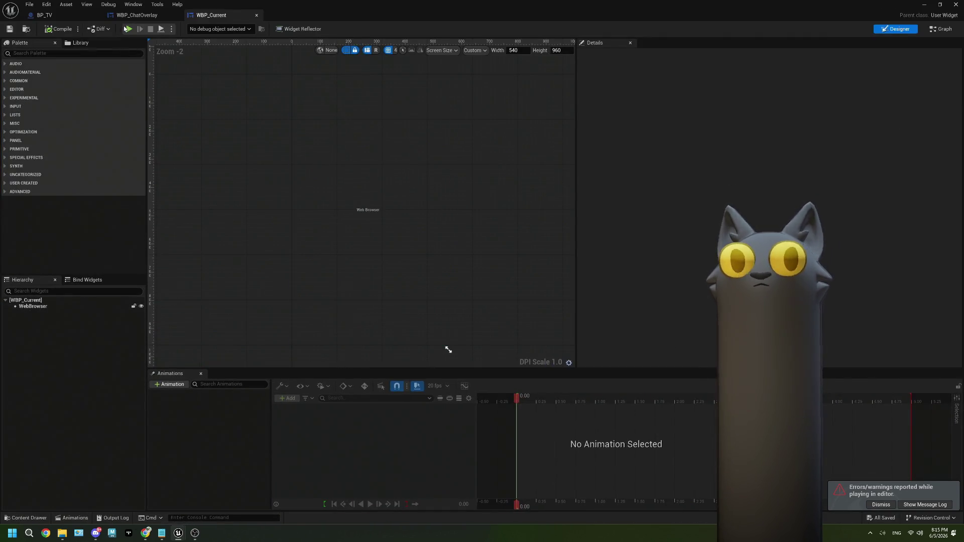
{"action": "left_click", "coordinate": [59, 16]}
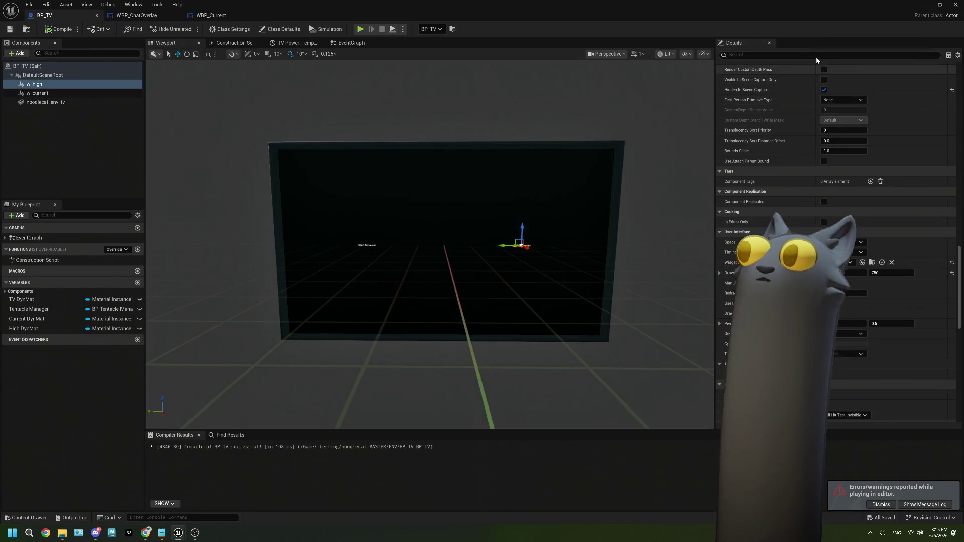
Filter Details by 'vi' and uncheck Visible on both w_high and w_current.
{"action": "type", "text": "vi"}
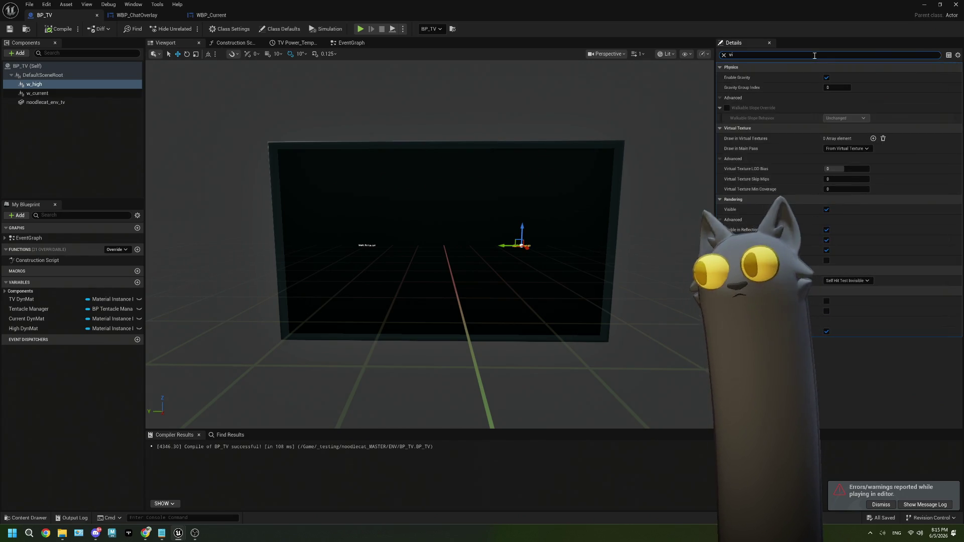
{"action": "left_click", "coordinate": [827, 210]}
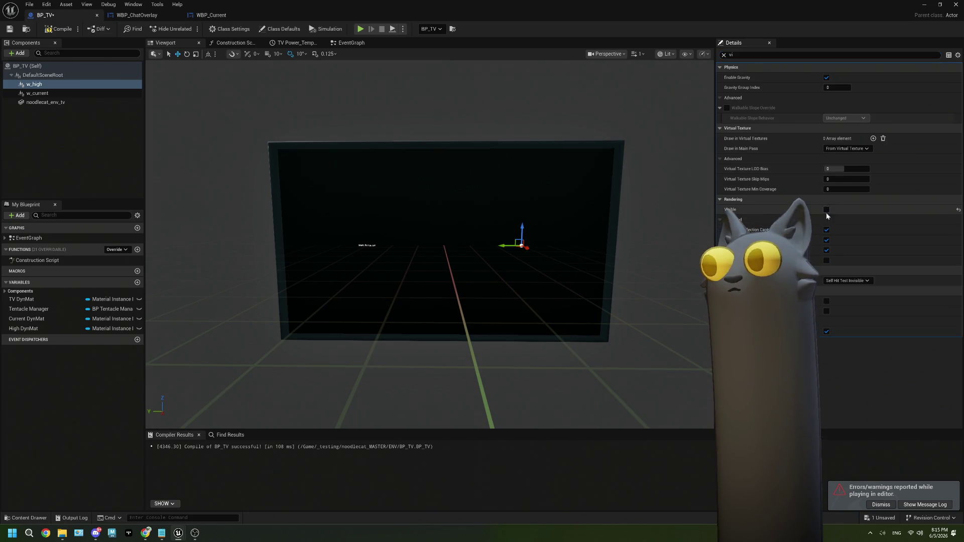
{"action": "left_click", "coordinate": [38, 93]}
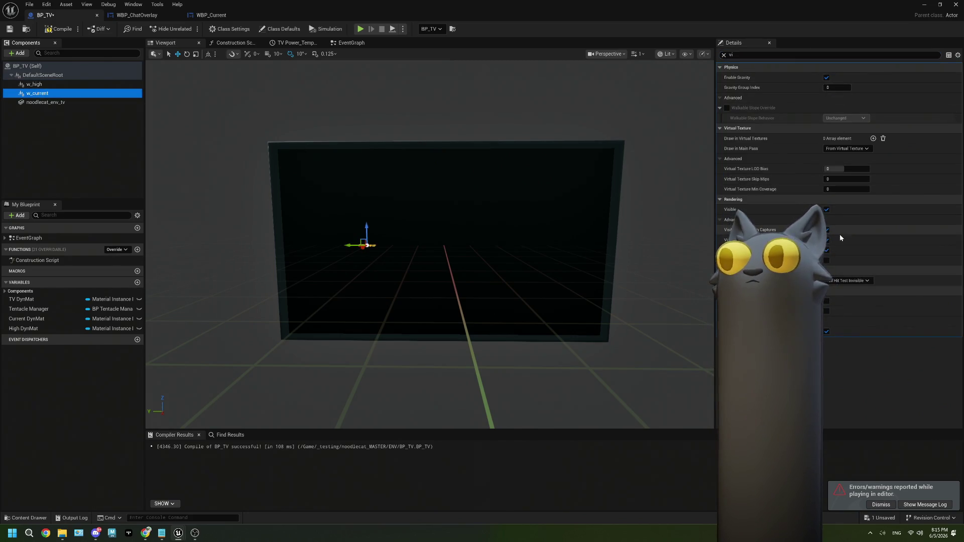
{"action": "left_click", "coordinate": [827, 209]}
Compile BP_TV and add a 10-second Delay after the second Set Visibility node.
{"action": "left_click", "coordinate": [58, 28]}
{"action": "left_click", "coordinate": [352, 42]}
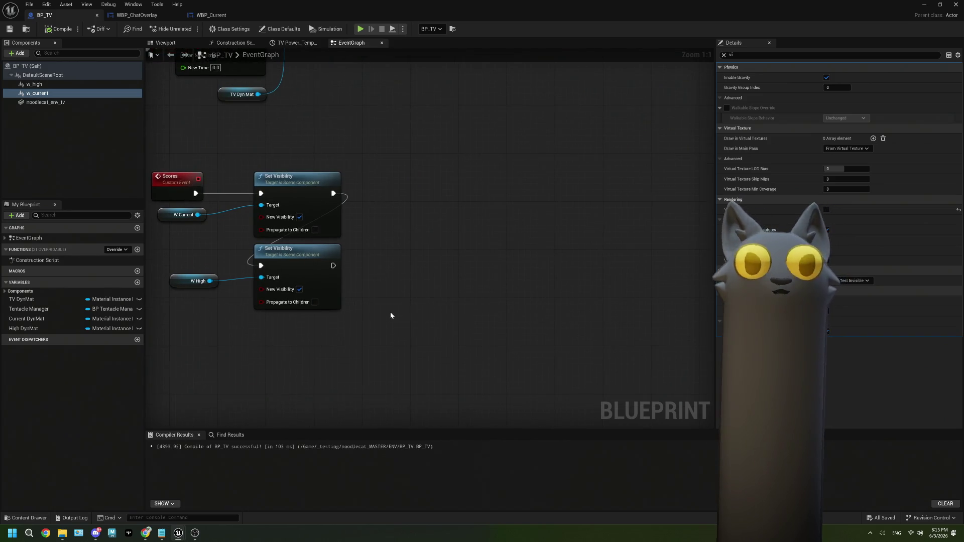
{"action": "left_click_drag", "start_coordinate": [379, 311], "coordinate": [428, 273]}
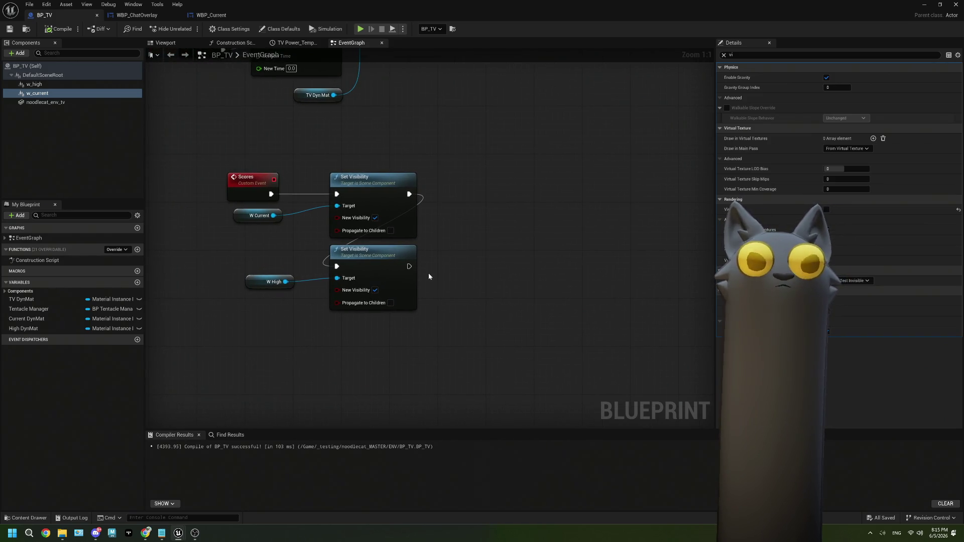
{"action": "left_click_drag", "start_coordinate": [409, 266], "coordinate": [465, 263]}
{"action": "type", "text": "d"}
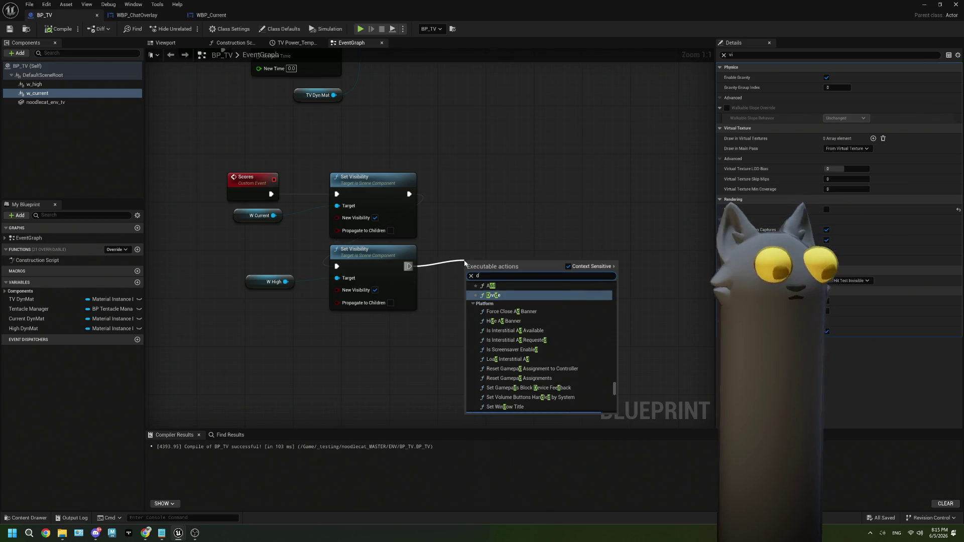
{"action": "type", "text": "elay"}
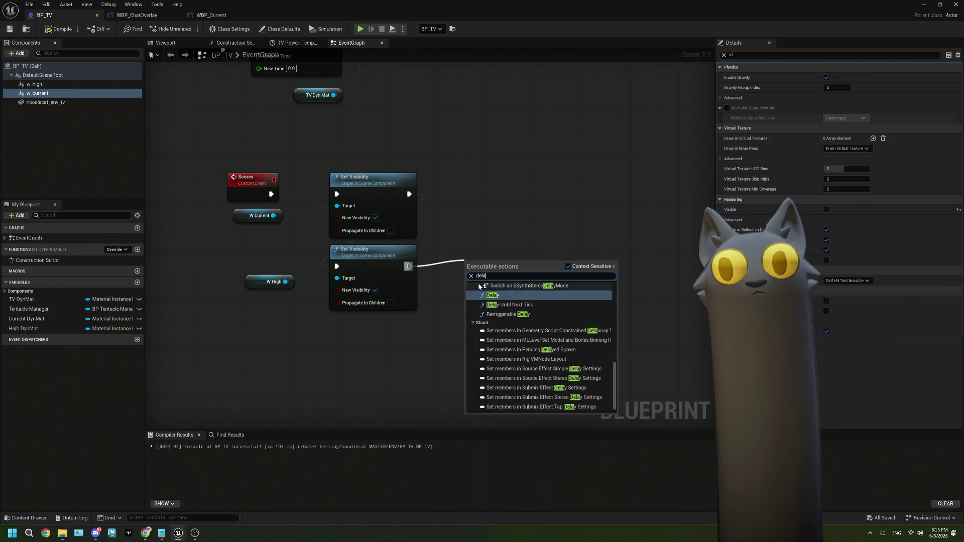
{"action": "key", "text": "Return"}
{"action": "type", "text": "10"}
{"action": "key", "text": "Return"}
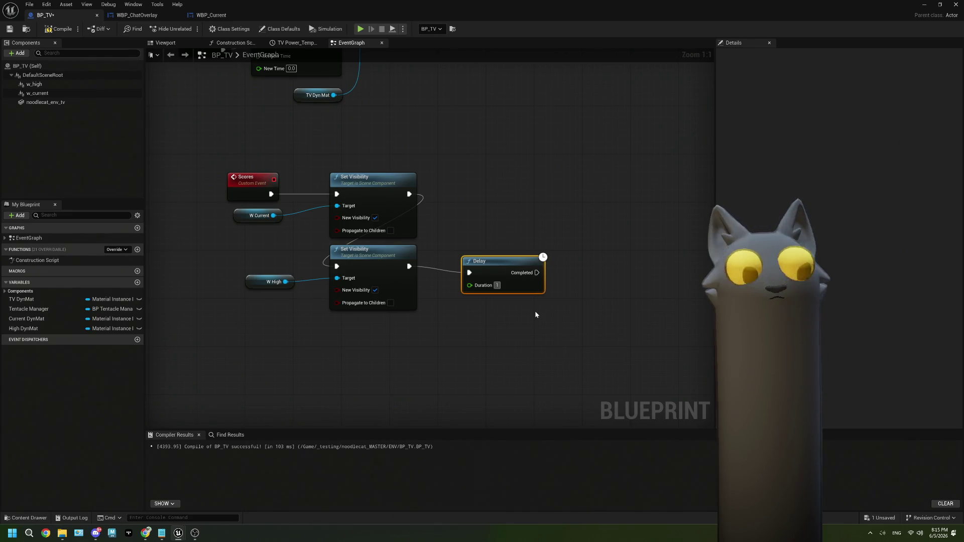
Duplicate both Set Visibility nodes after the Delay, set to hide W Current and W High.
{"action": "mouse_move", "coordinate": [536, 312]}
{"action": "left_mouse_down"}
{"action": "mouse_move", "coordinate": [521, 327]}
{"action": "mouse_move", "coordinate": [447, 324]}
{"action": "left_mouse_up"}
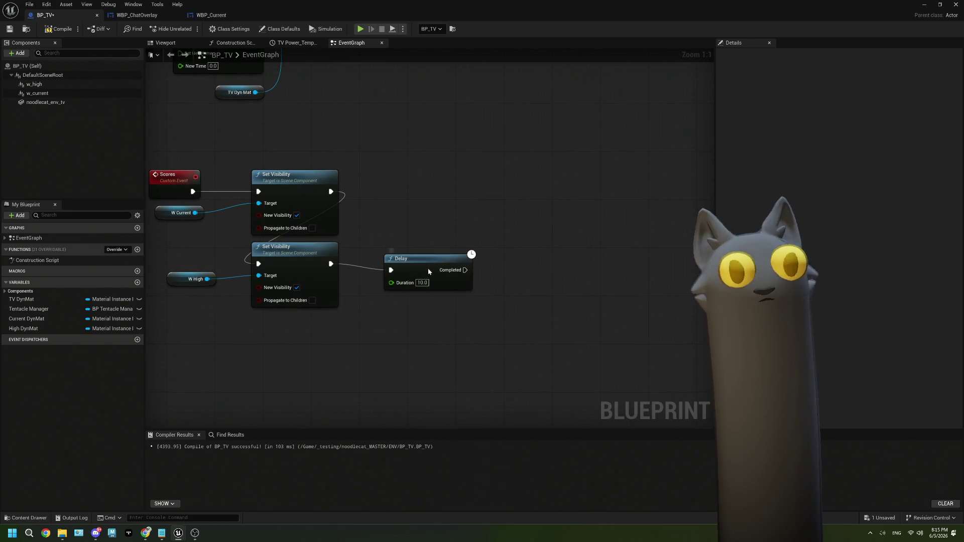
{"action": "left_click_drag", "start_coordinate": [402, 259], "coordinate": [396, 229]}
{"action": "left_click_drag", "start_coordinate": [313, 333], "coordinate": [197, 205]}
{"action": "key", "text": "ctrl+c"}
{"action": "key", "text": "ctrl+v"}
{"action": "left_click_drag", "start_coordinate": [459, 240], "coordinate": [602, 174]}
{"action": "left_click", "coordinate": [640, 198]}
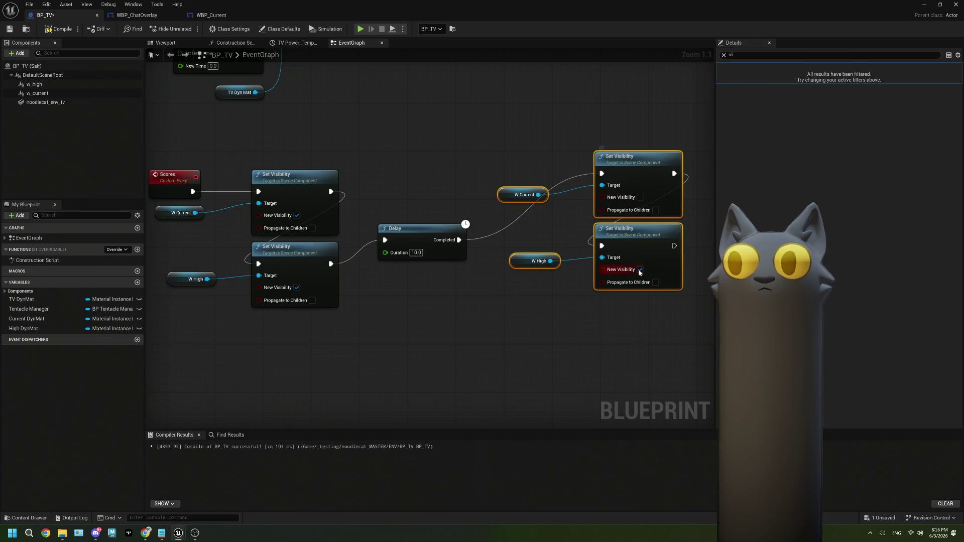
{"action": "left_click", "coordinate": [640, 269]}
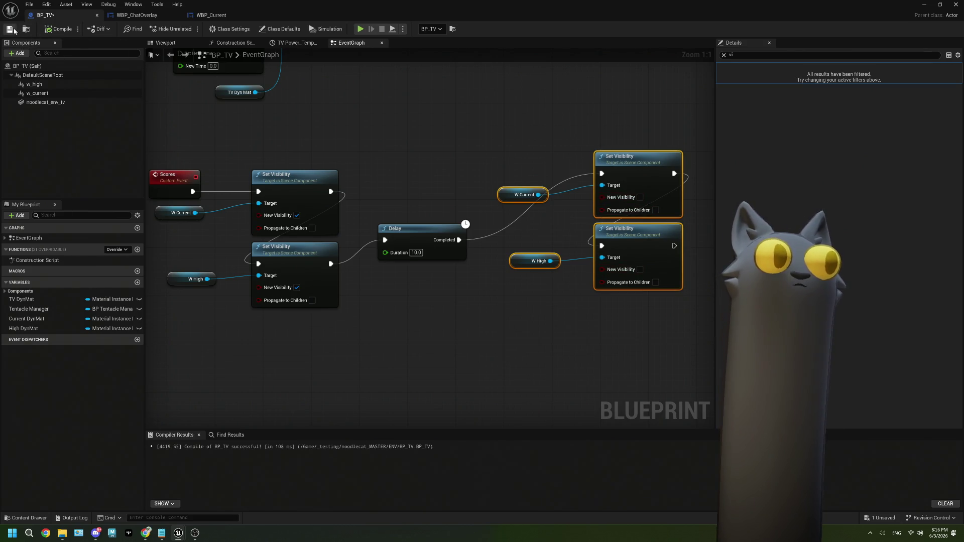
Call TV Off after the last Set Visibility node that hides the widgets.
{"action": "left_click", "coordinate": [11, 29]}
{"action": "scroll", "coordinate": [426, 201], "scroll_direction": "down", "scroll_amount": 5}
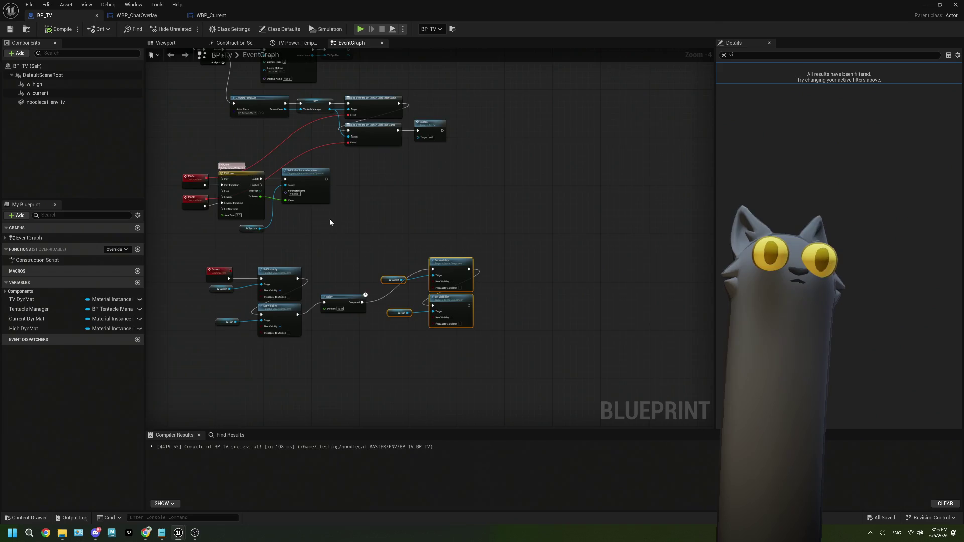
{"action": "scroll", "coordinate": [331, 241], "scroll_direction": "up", "scroll_amount": 1}
{"action": "scroll", "coordinate": [437, 194], "scroll_direction": "up", "scroll_amount": 1}
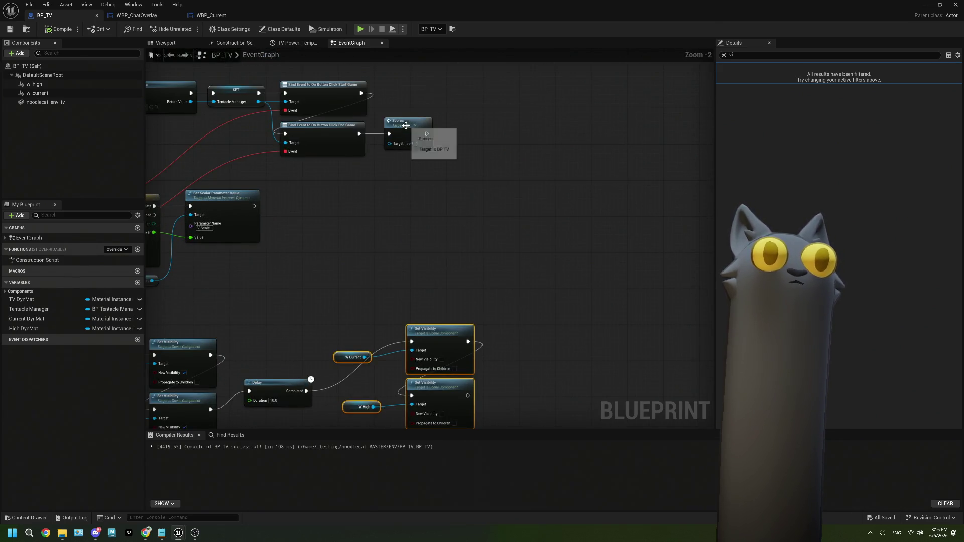
{"action": "left_click", "coordinate": [394, 123]}
{"action": "left_click_drag", "start_coordinate": [379, 222], "coordinate": [521, 225]}
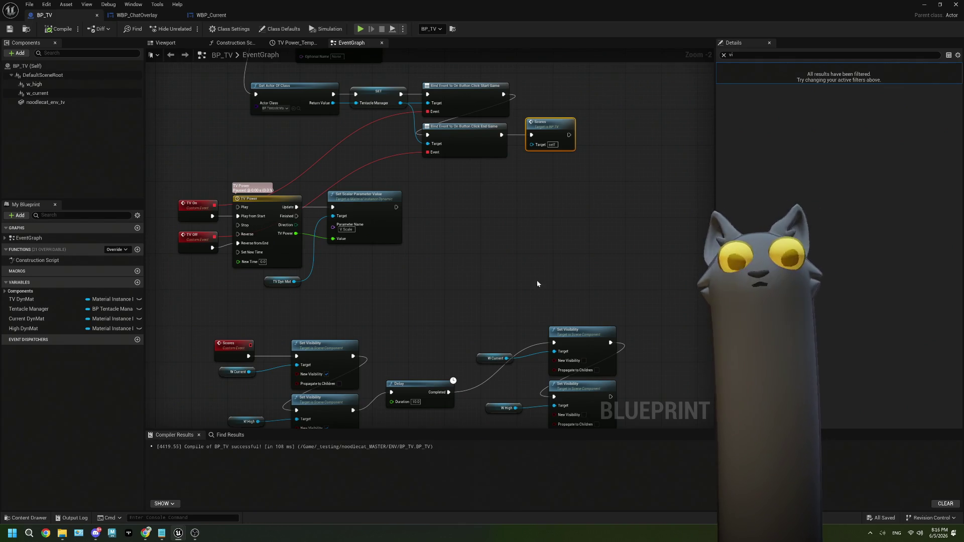
{"action": "left_click_drag", "start_coordinate": [538, 284], "coordinate": [514, 227]}
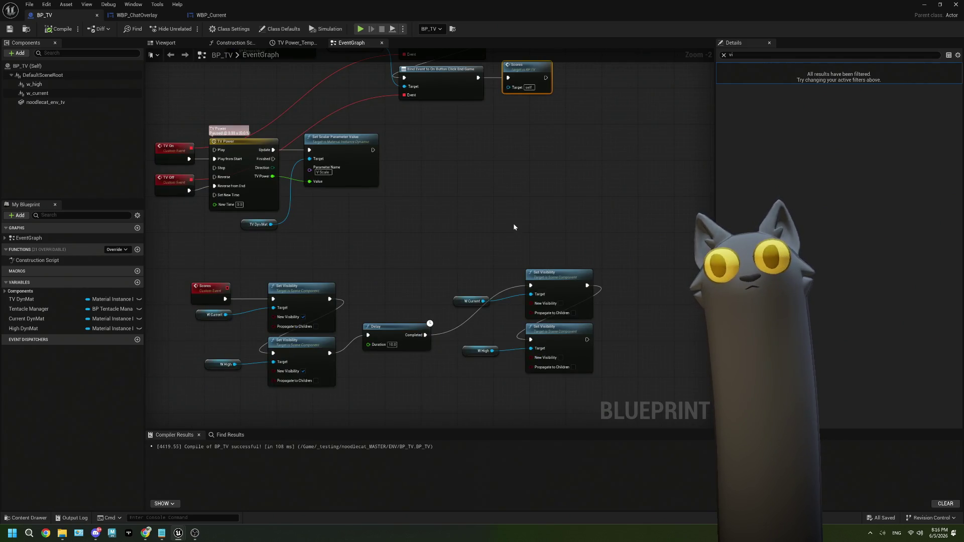
{"action": "left_click_drag", "start_coordinate": [508, 219], "coordinate": [418, 178]}
{"action": "mouse_move", "coordinate": [489, 279]}
{"action": "left_mouse_down"}
{"action": "mouse_move", "coordinate": [602, 173]}
{"action": "mouse_move", "coordinate": [518, 280]}
{"action": "left_mouse_up"}
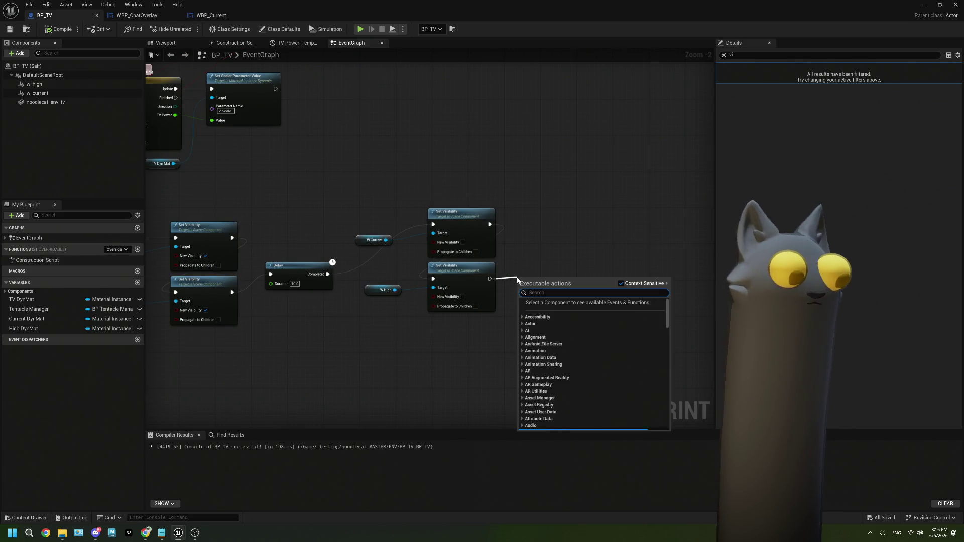
{"action": "type", "text": "tv of"}
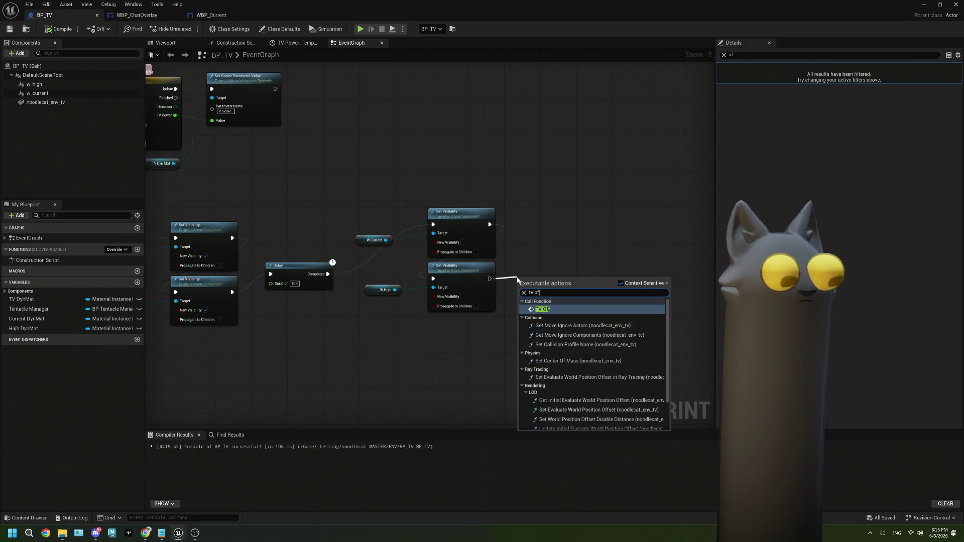
{"action": "left_click", "coordinate": [543, 310]}
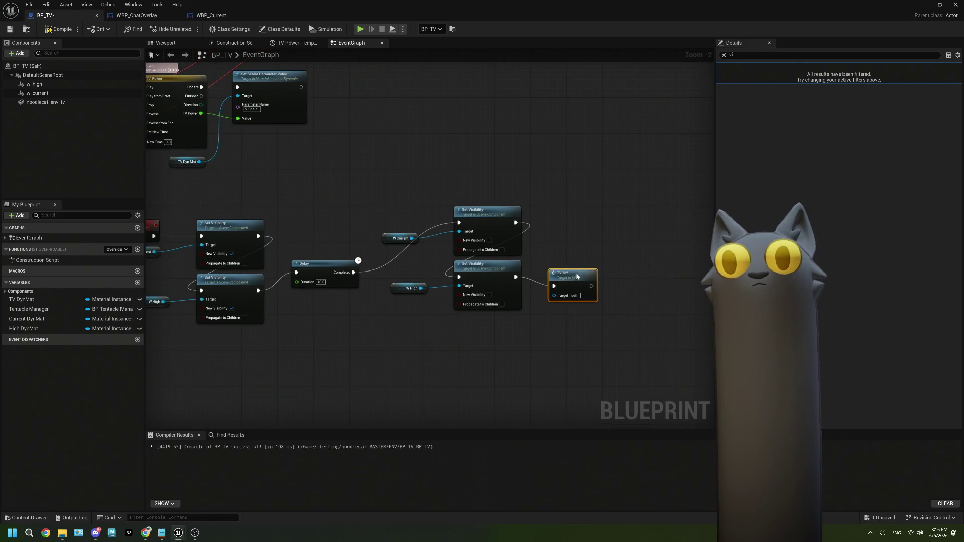
Compile and save BP_TV, then close the Blueprint editor.
{"action": "key", "text": "Home"}
{"action": "left_click", "coordinate": [10, 30]}
{"action": "left_click", "coordinate": [163, 152]}
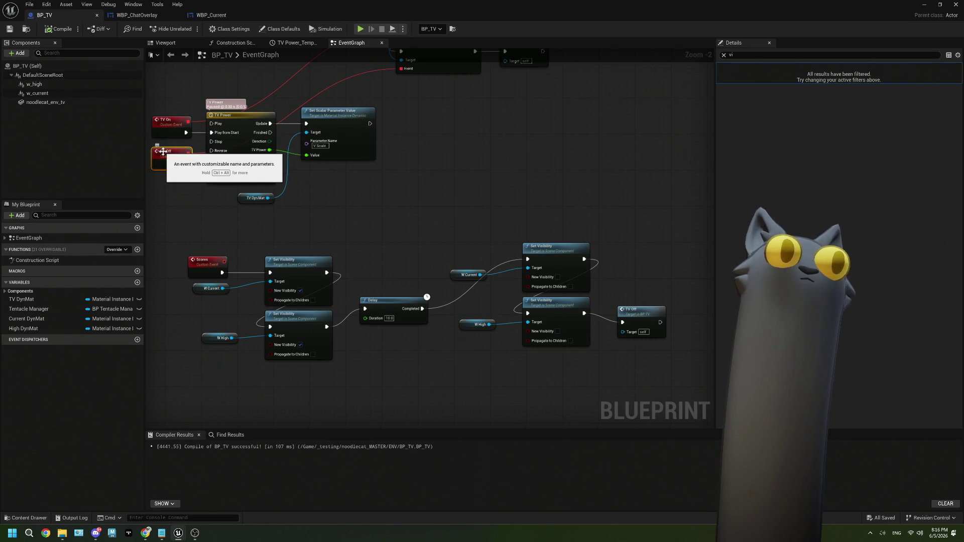
{"action": "left_click", "coordinate": [924, 4]}
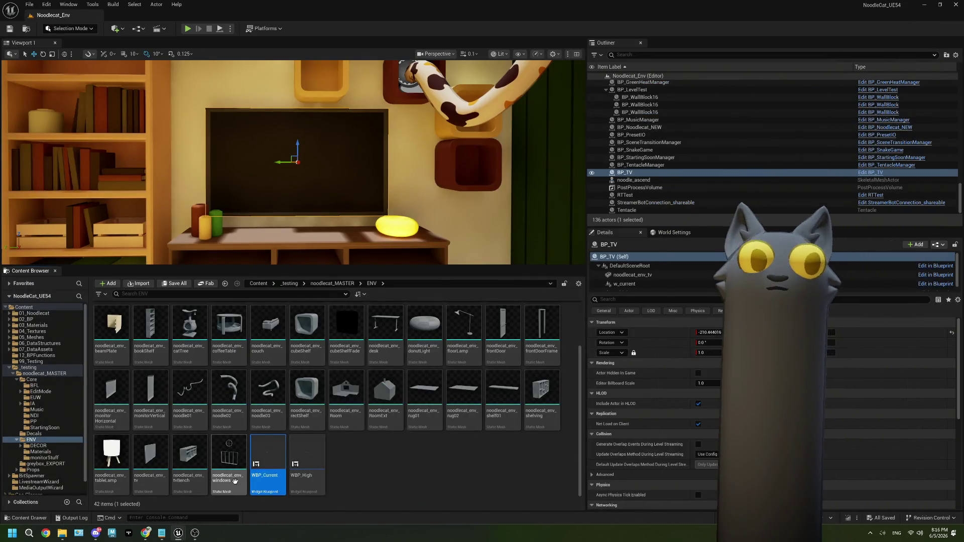
Open BP_SnakeGame from the Core folder in the Content Browser.
{"action": "left_click", "coordinate": [346, 285]}
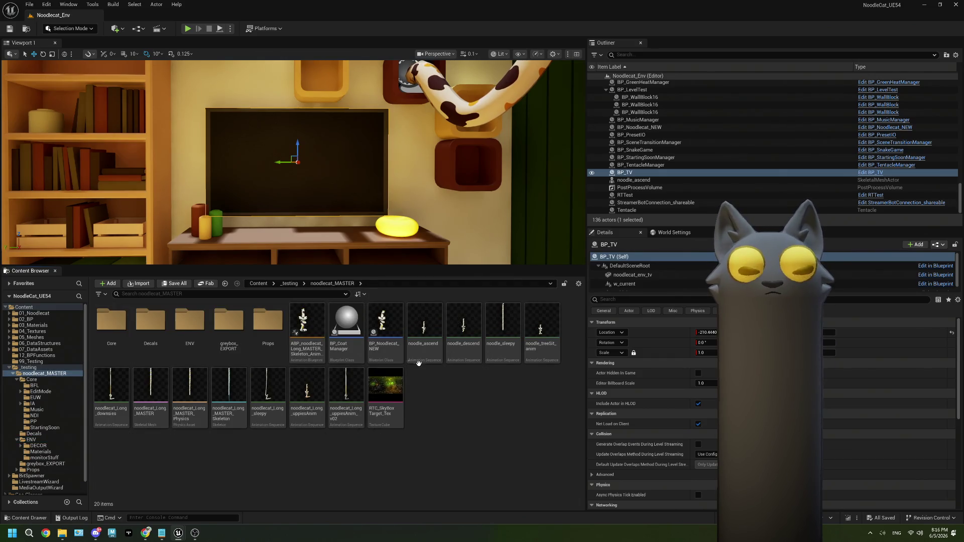
{"action": "left_click", "coordinate": [125, 336]}
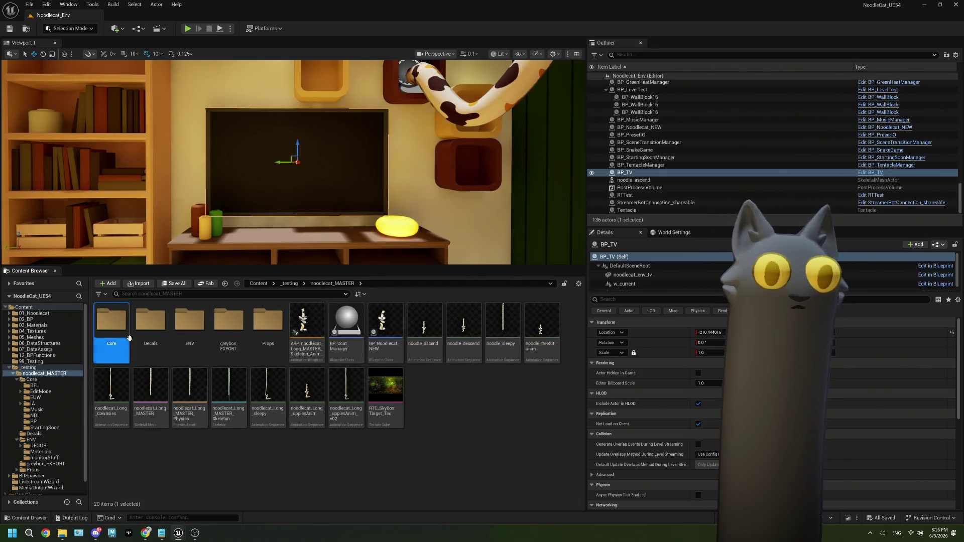
{"action": "double_click", "coordinate": [129, 337]}
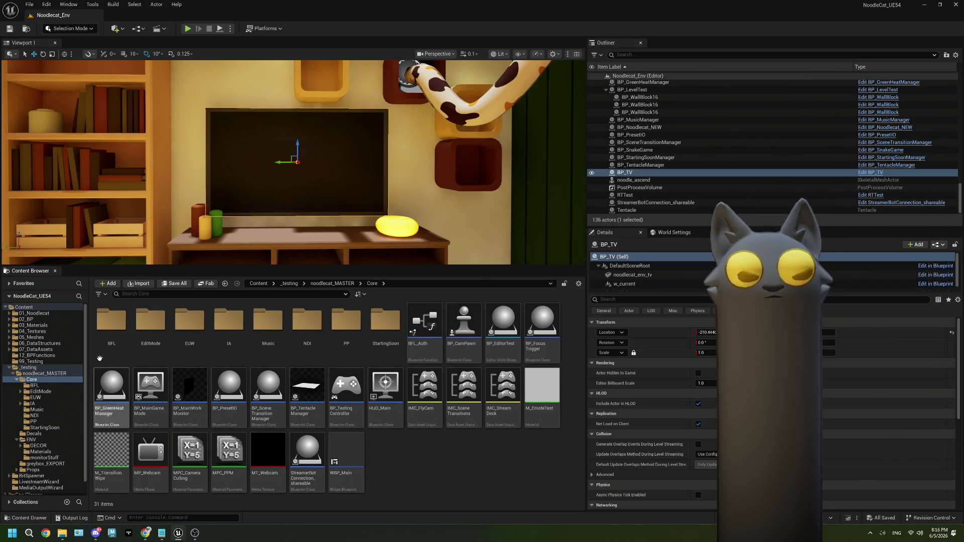
{"action": "left_click", "coordinate": [869, 149]}
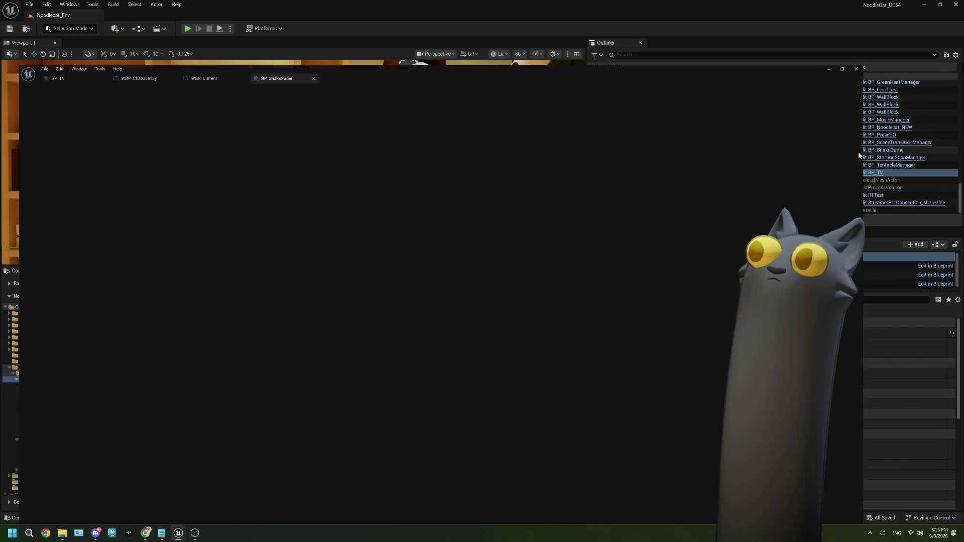
Survey BP_SnakeGame's On Game End logic, then switch to the BP_TV tab.
{"action": "scroll", "coordinate": [517, 303], "scroll_direction": "down", "scroll_amount": 3}
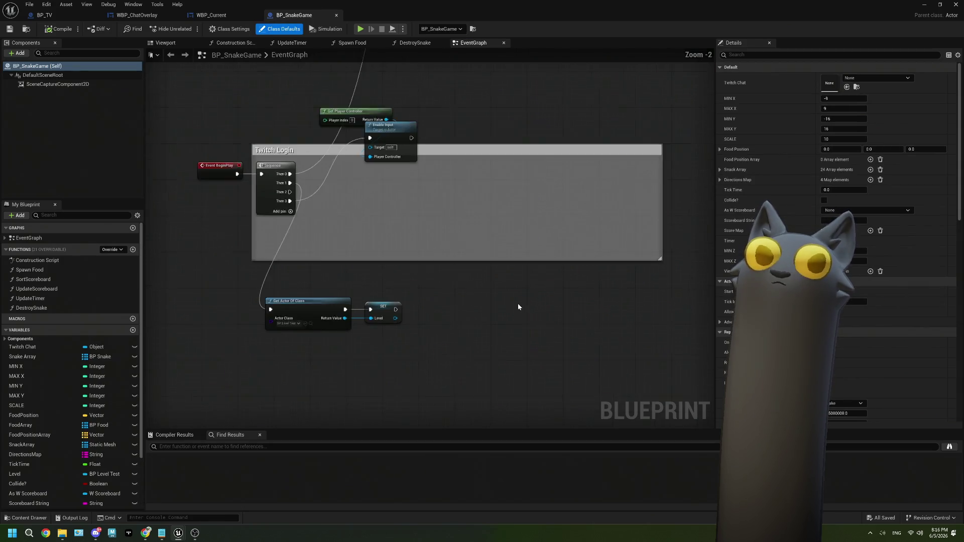
{"action": "mouse_move", "coordinate": [517, 303]}
{"action": "left_mouse_down"}
{"action": "mouse_move", "coordinate": [551, 283]}
{"action": "mouse_move", "coordinate": [337, 312]}
{"action": "left_mouse_up"}
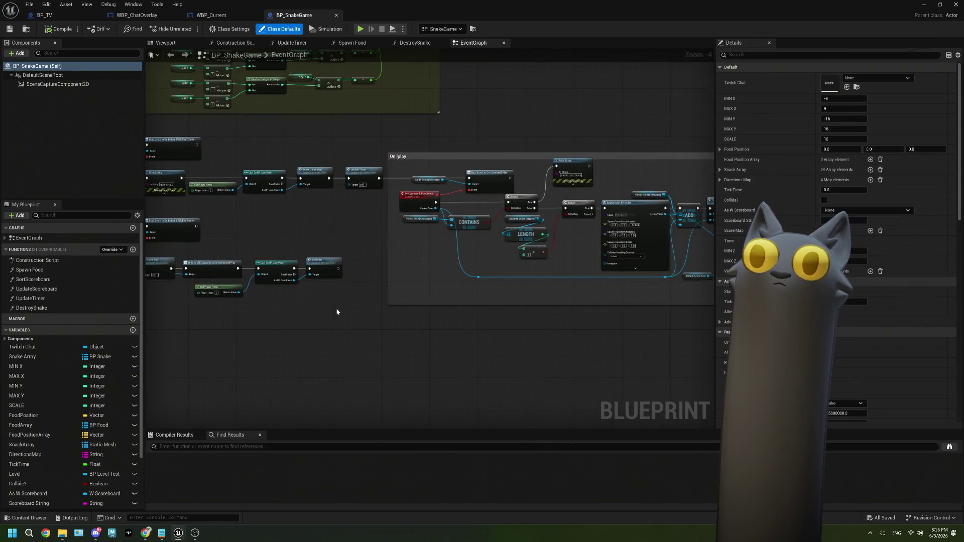
{"action": "left_click_drag", "start_coordinate": [511, 278], "coordinate": [329, 273]}
{"action": "scroll", "coordinate": [365, 275], "scroll_direction": "down", "scroll_amount": 3}
{"action": "left_click_drag", "start_coordinate": [402, 288], "coordinate": [294, 313]}
{"action": "scroll", "coordinate": [392, 201], "scroll_direction": "up", "scroll_amount": 4}
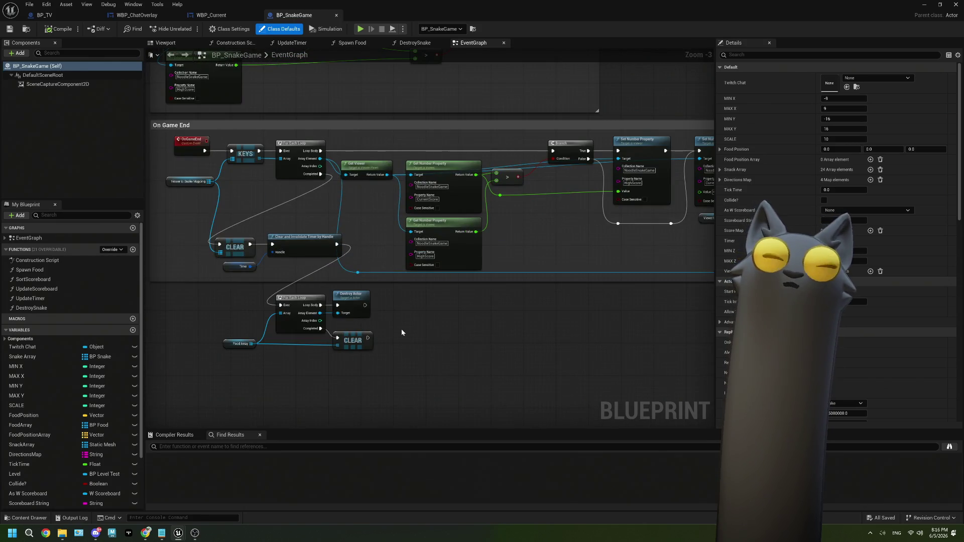
{"action": "mouse_move", "coordinate": [592, 309]}
{"action": "left_mouse_down"}
{"action": "mouse_move", "coordinate": [402, 328]}
{"action": "mouse_move", "coordinate": [651, 291]}
{"action": "left_mouse_up"}
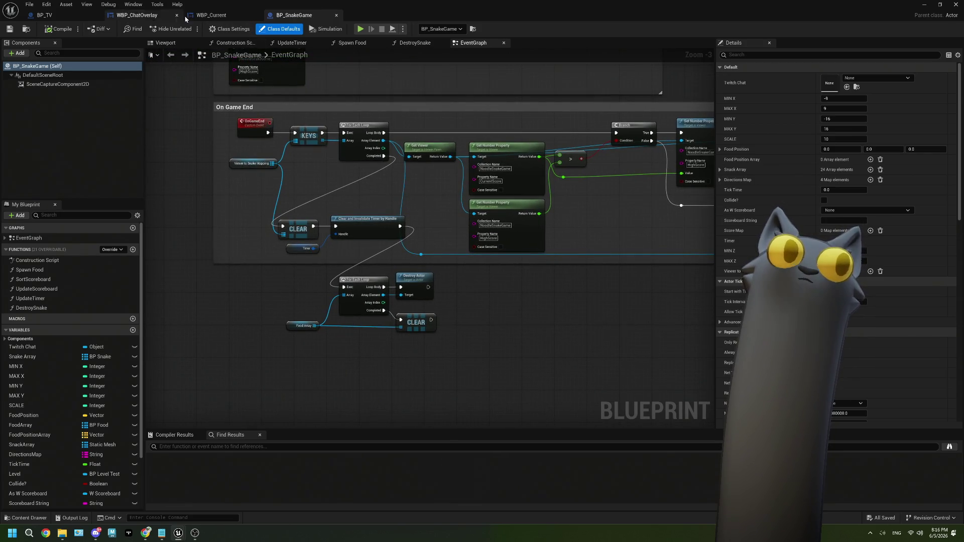
{"action": "left_click", "coordinate": [60, 15]}
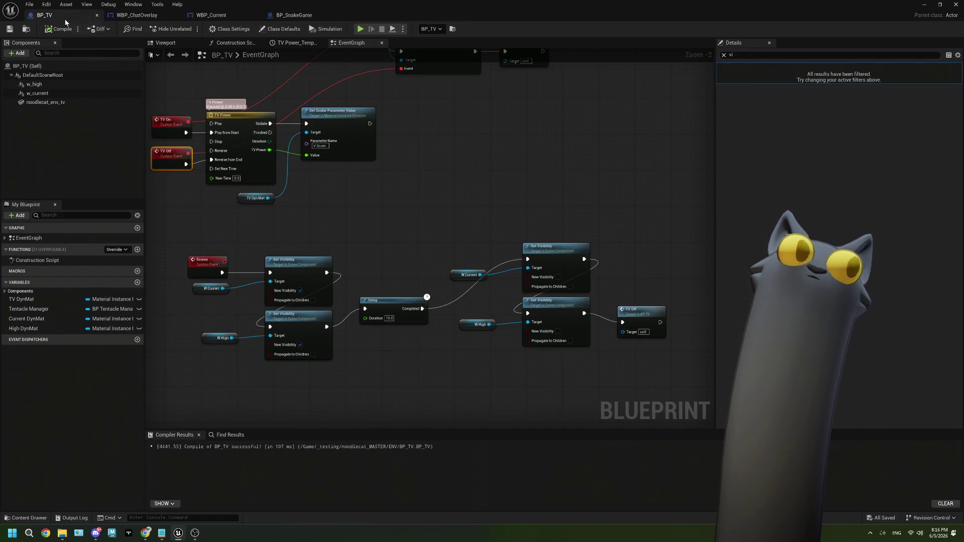
{"action": "right_click", "coordinate": [169, 163]}
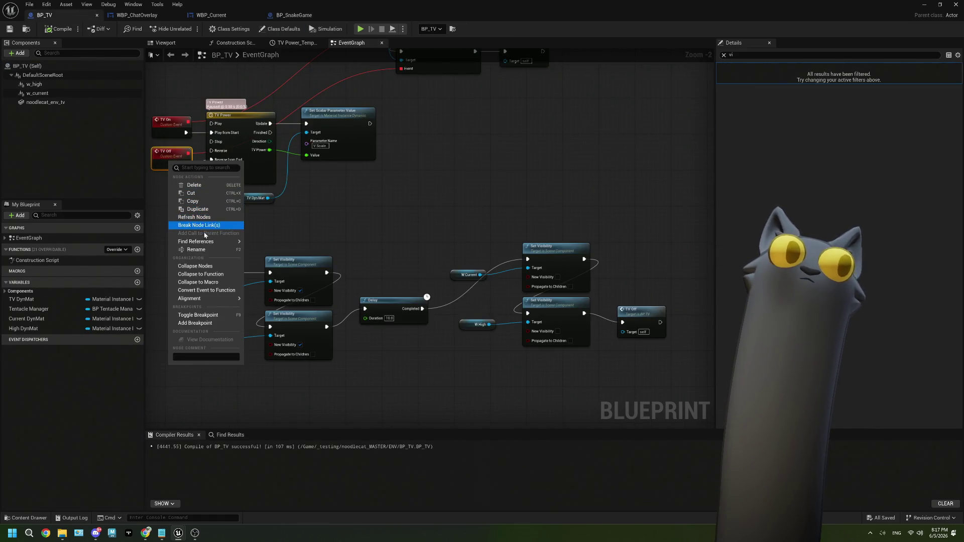
{"action": "mouse_move", "coordinate": [215, 242]}
{"action": "left_click", "coordinate": [283, 246]}
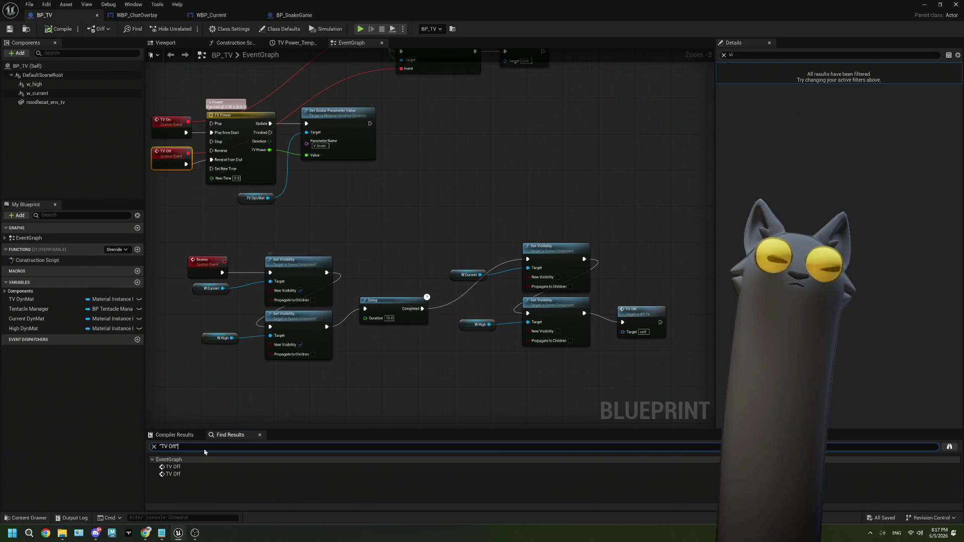
{"action": "left_click", "coordinate": [178, 467]}
{"action": "left_click", "coordinate": [174, 474]}
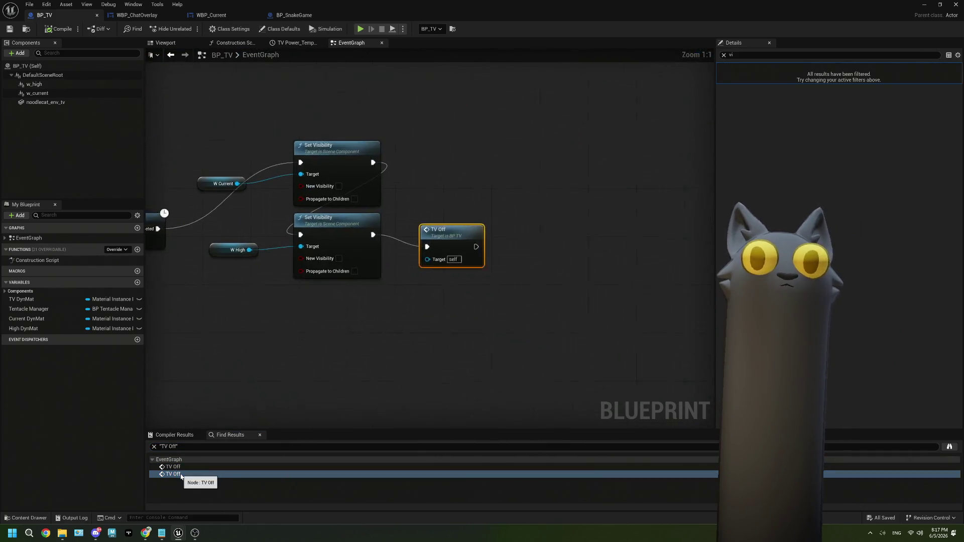
{"action": "left_click", "coordinate": [260, 436]}
{"action": "mouse_move", "coordinate": [181, 102]}
{"action": "left_mouse_down"}
{"action": "mouse_move", "coordinate": [351, 166]}
{"action": "mouse_move", "coordinate": [274, 234]}
{"action": "mouse_move", "coordinate": [256, 204]}
{"action": "mouse_move", "coordinate": [294, 225]}
{"action": "left_mouse_up"}
{"action": "right_click", "coordinate": [287, 167]}
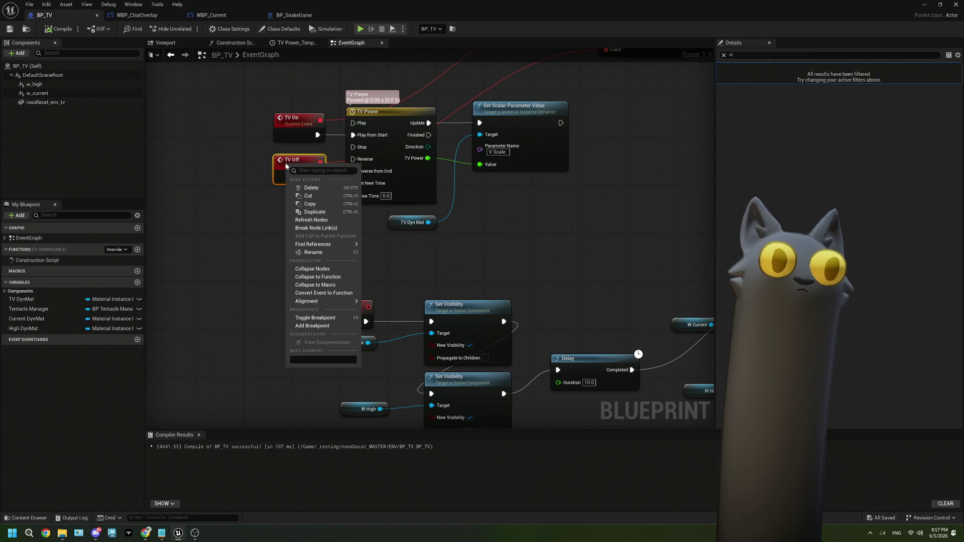
{"action": "mouse_move", "coordinate": [345, 247]}
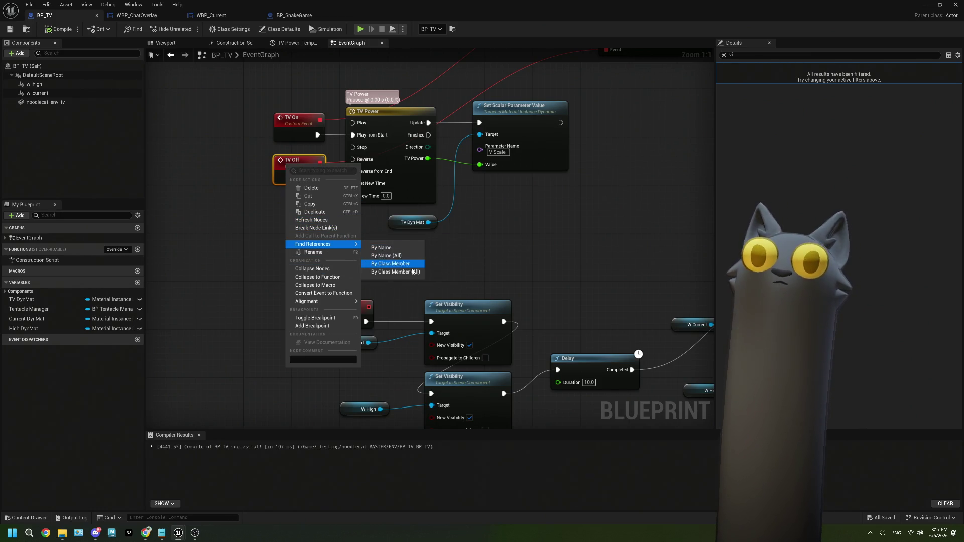
{"action": "left_click", "coordinate": [396, 256]}
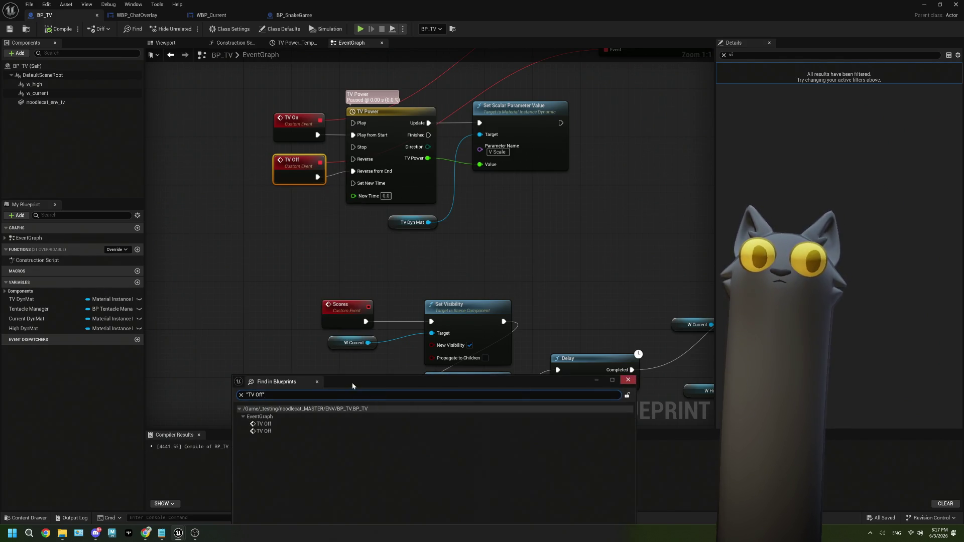
{"action": "left_click", "coordinate": [629, 381]}
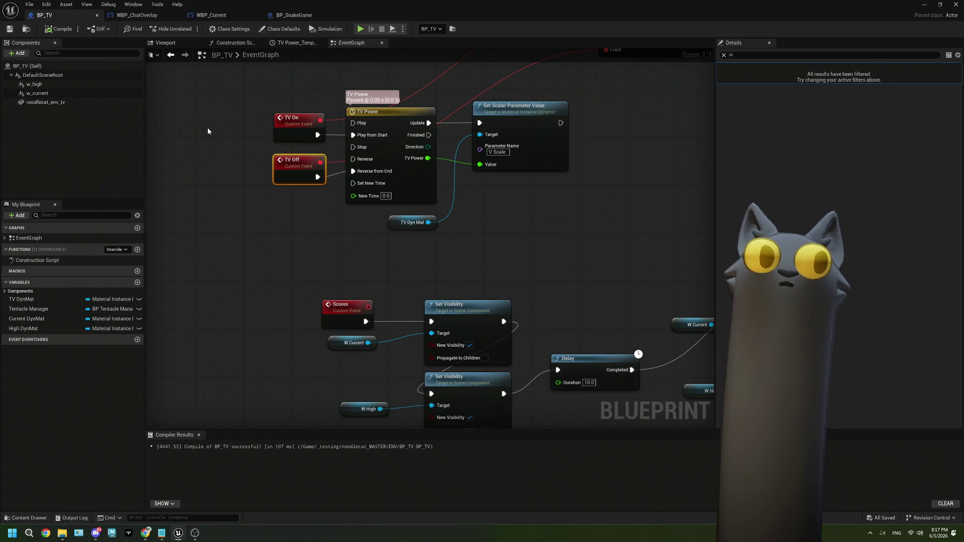
{"action": "scroll", "coordinate": [338, 259], "scroll_direction": "down", "scroll_amount": 1}
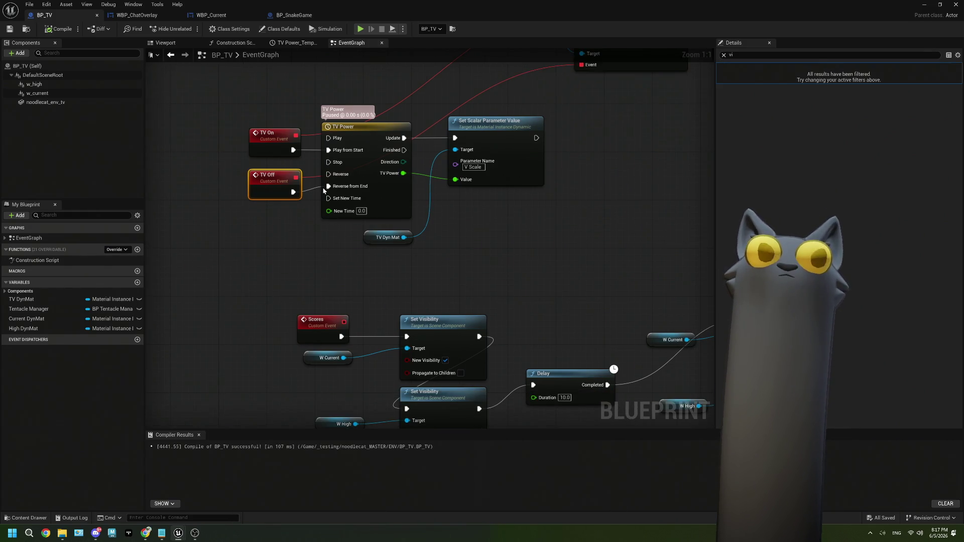
Delete the Bind Event End Game node, then undo to restore it.
{"action": "mouse_move", "coordinate": [474, 243]}
{"action": "left_mouse_down"}
{"action": "mouse_move", "coordinate": [372, 328]}
{"action": "mouse_move", "coordinate": [344, 289]}
{"action": "left_mouse_up"}
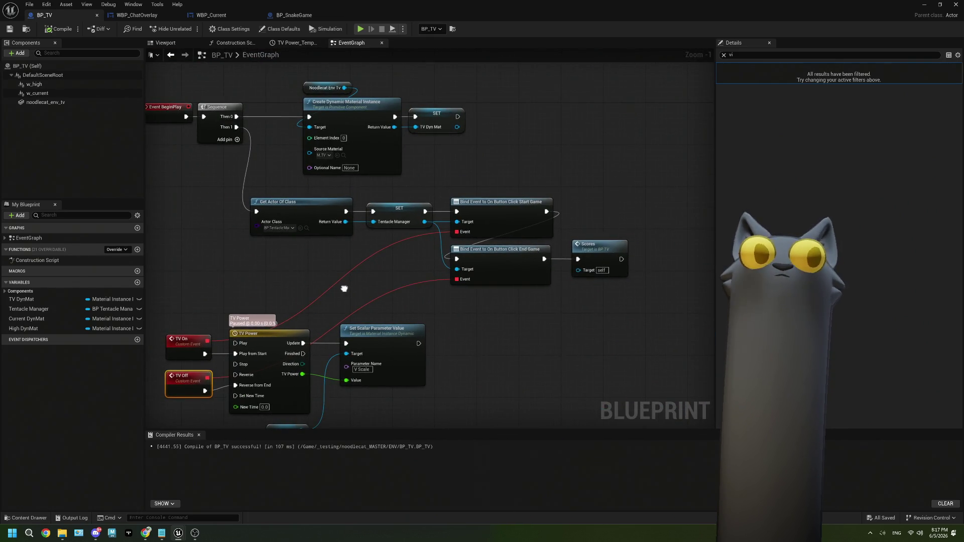
{"action": "left_click_drag", "start_coordinate": [469, 293], "coordinate": [441, 282]}
{"action": "left_click", "coordinate": [477, 251]}
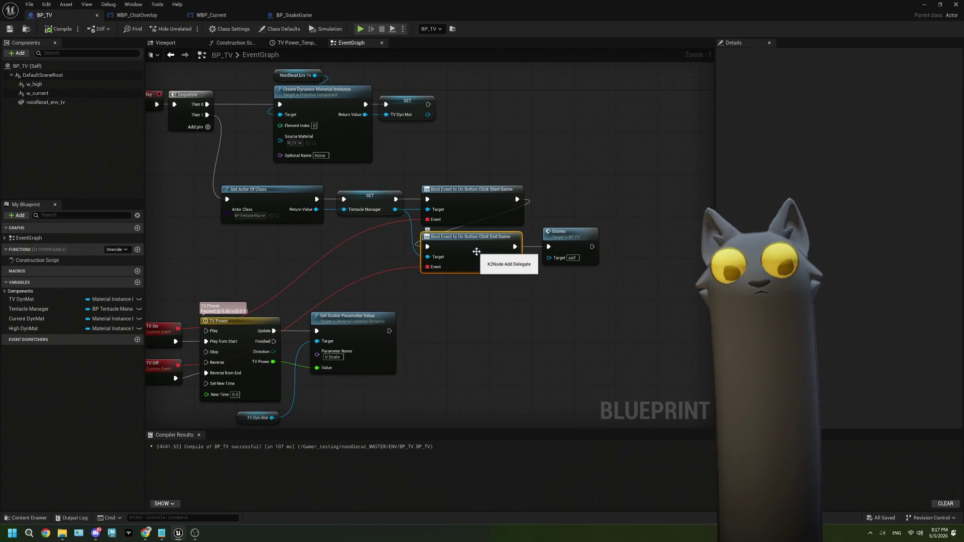
{"action": "key", "text": "Delete"}
{"action": "left_click", "coordinate": [578, 237]}
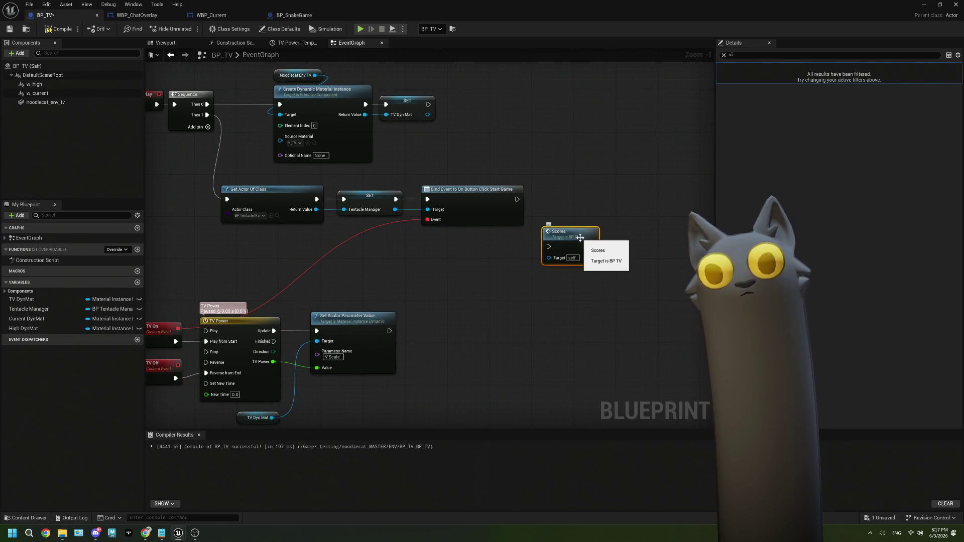
{"action": "mouse_move", "coordinate": [512, 286]}
{"action": "left_mouse_down"}
{"action": "mouse_move", "coordinate": [647, 206]}
{"action": "mouse_move", "coordinate": [494, 164]}
{"action": "mouse_move", "coordinate": [447, 203]}
{"action": "left_mouse_up"}
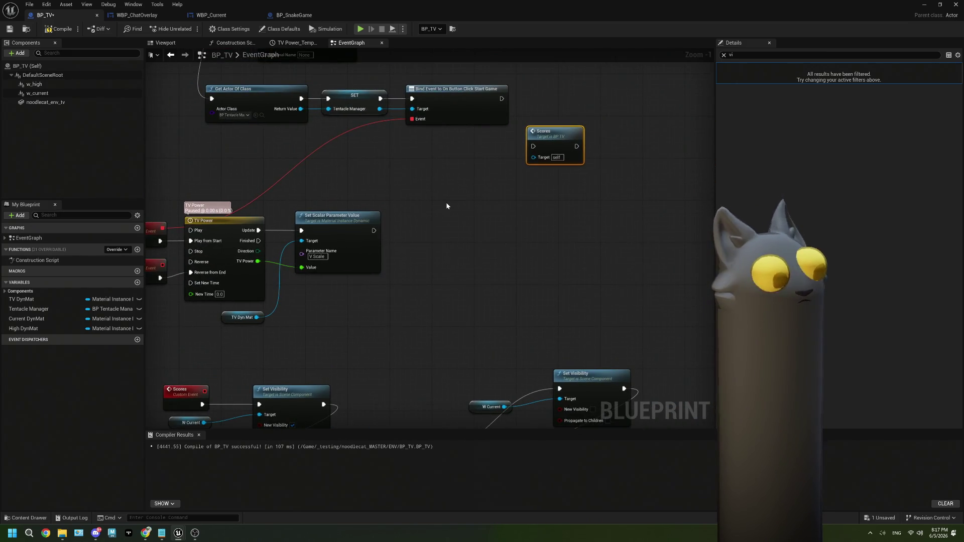
{"action": "key", "text": "ctrl+z"}
Rewire the End Game binding's Event from TV Off to the Scores event and return to the level.
{"action": "left_click_drag", "start_coordinate": [201, 392], "coordinate": [234, 376]}
{"action": "right_click", "coordinate": [440, 153]}
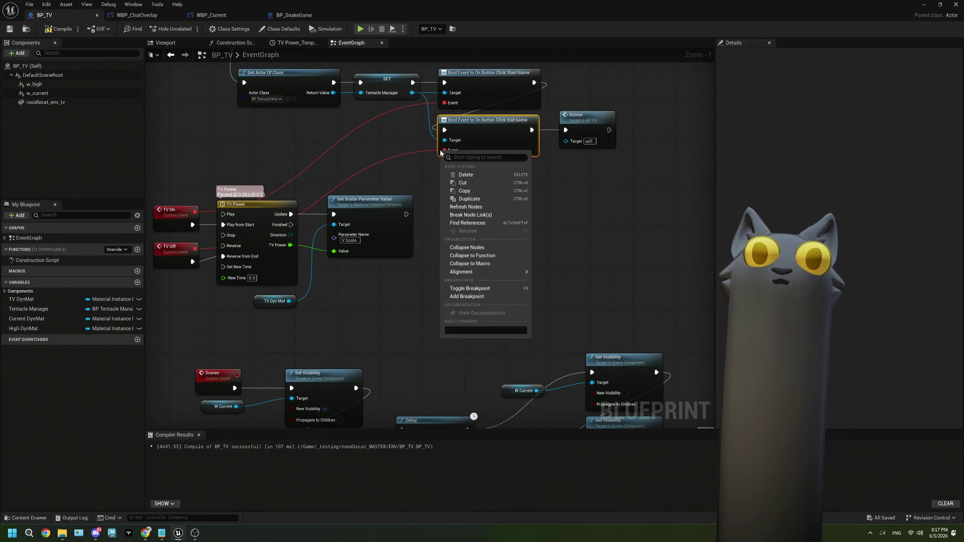
{"action": "key", "text": "Escape"}
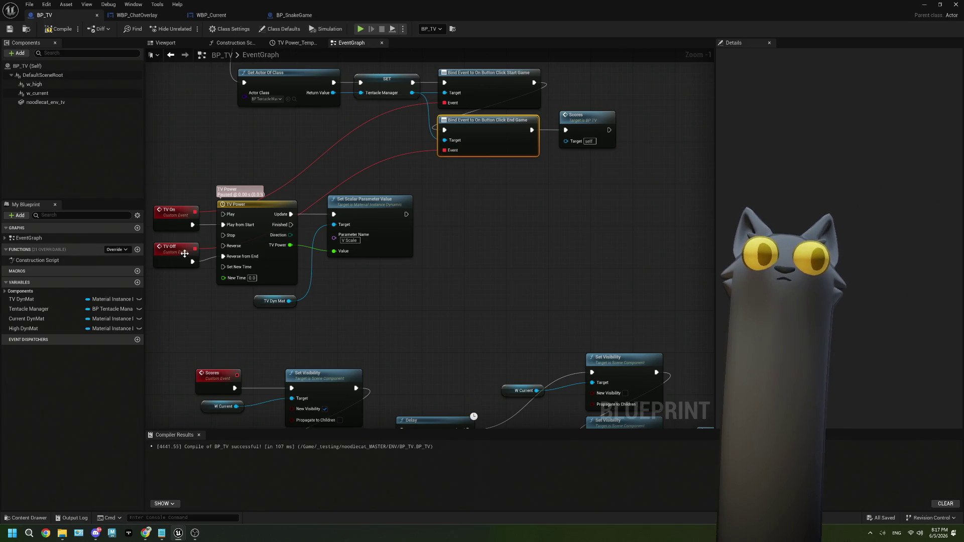
{"action": "mouse_move", "coordinate": [195, 249]}
{"action": "left_mouse_down"}
{"action": "mouse_move", "coordinate": [237, 384]}
{"action": "mouse_move", "coordinate": [237, 375]}
{"action": "left_mouse_up"}
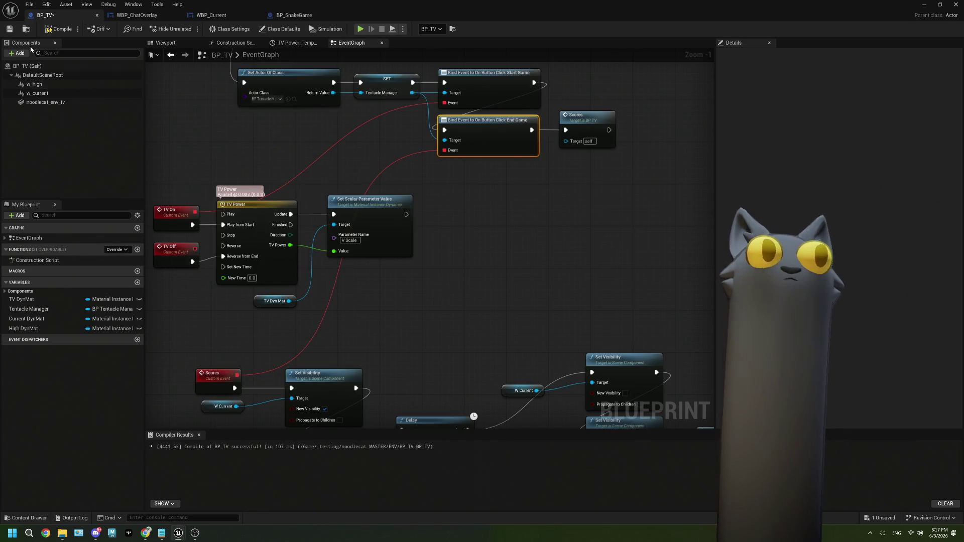
{"action": "left_click", "coordinate": [924, 5]}
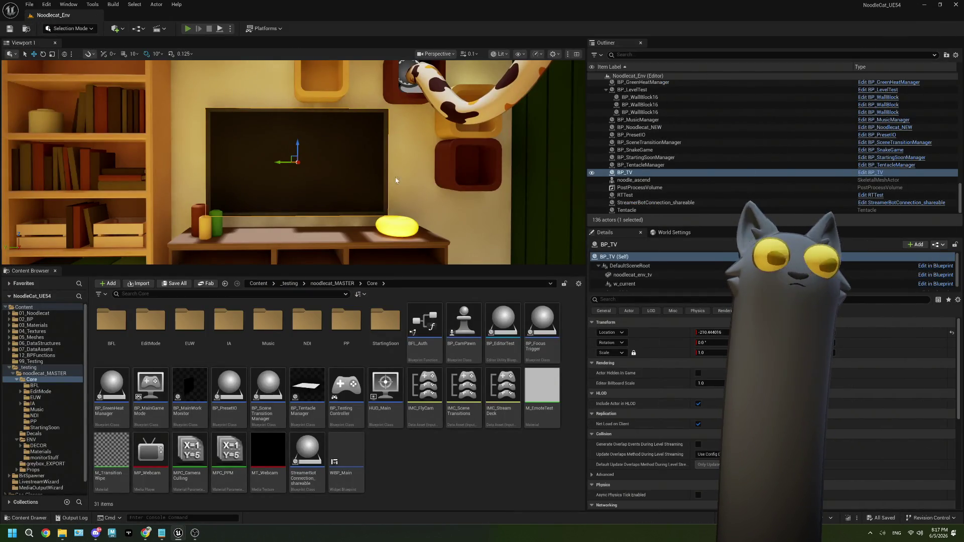
{"action": "key", "text": "alt+p"}
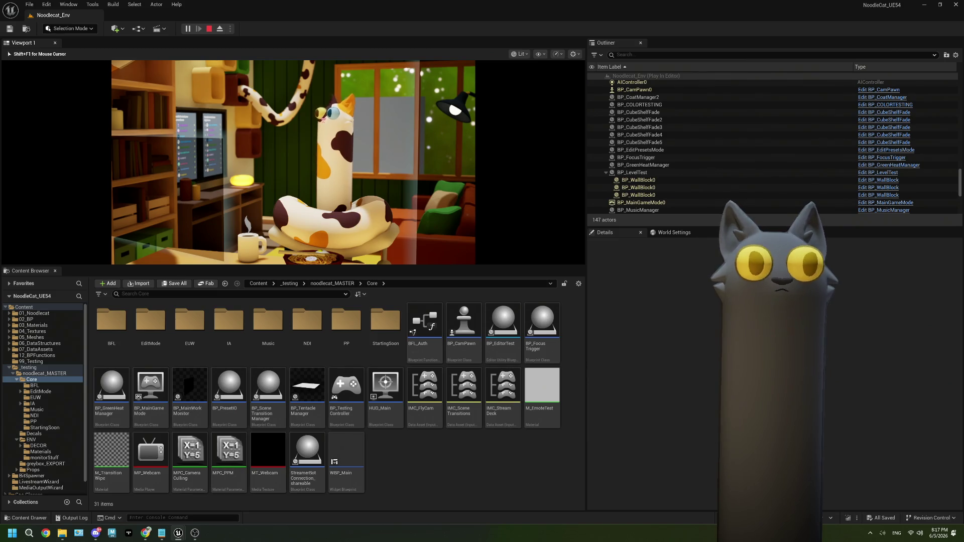
{"action": "key", "text": "Escape"}
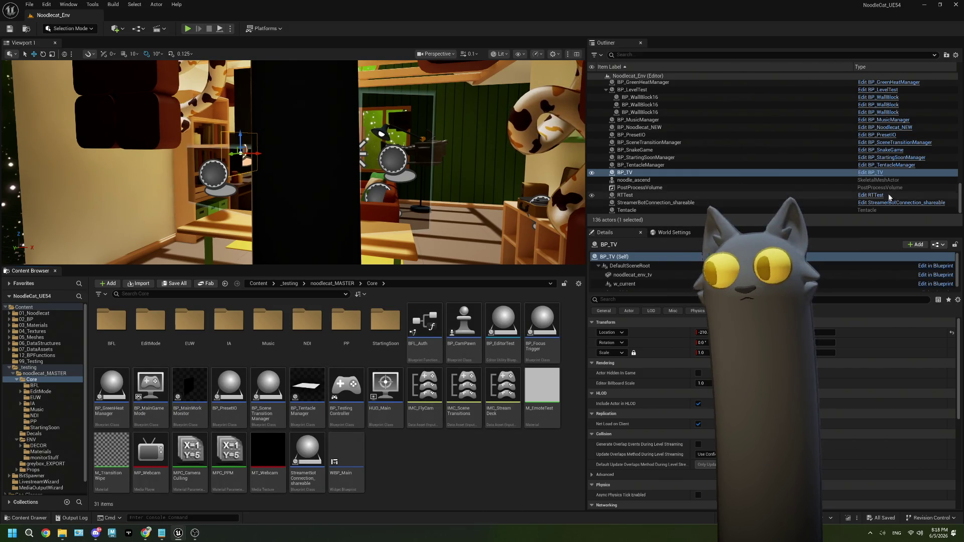
{"action": "left_click", "coordinate": [870, 172]}
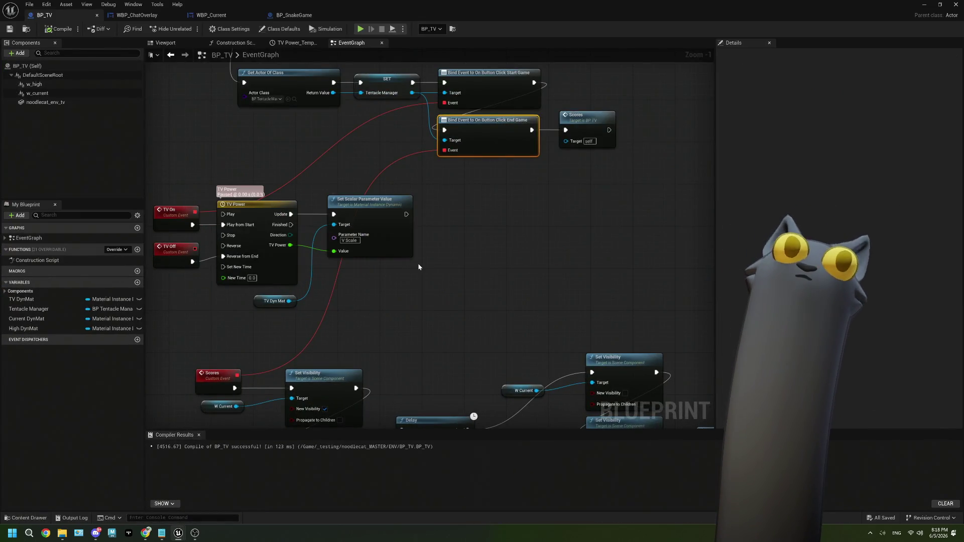
Delete the leftover Scores call node from BP_TV's startup logic.
{"action": "left_click", "coordinate": [54, 85]}
{"action": "type", "text": "vi"}
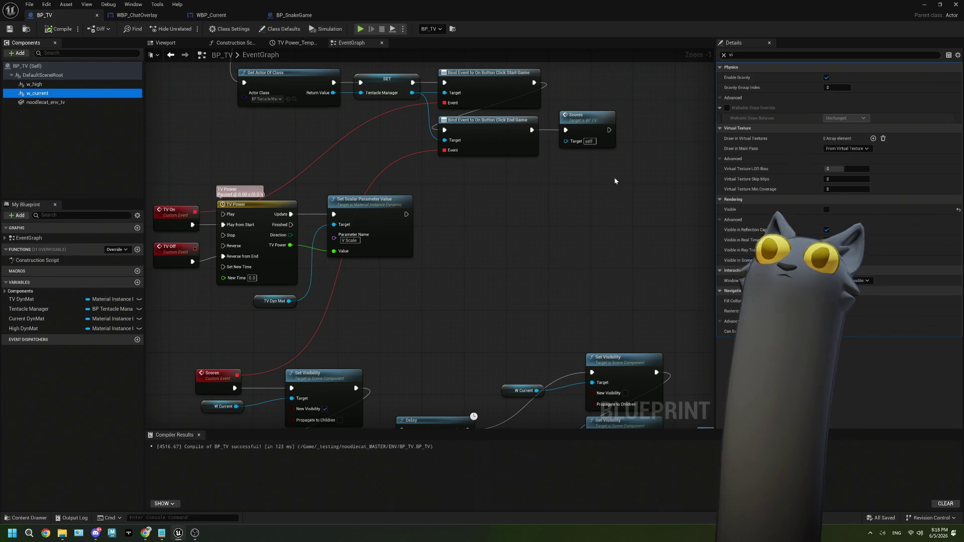
{"action": "left_click", "coordinate": [475, 193]}
{"action": "key", "text": "Delete"}
{"action": "scroll", "coordinate": [475, 211], "scroll_direction": "down", "scroll_amount": 3}
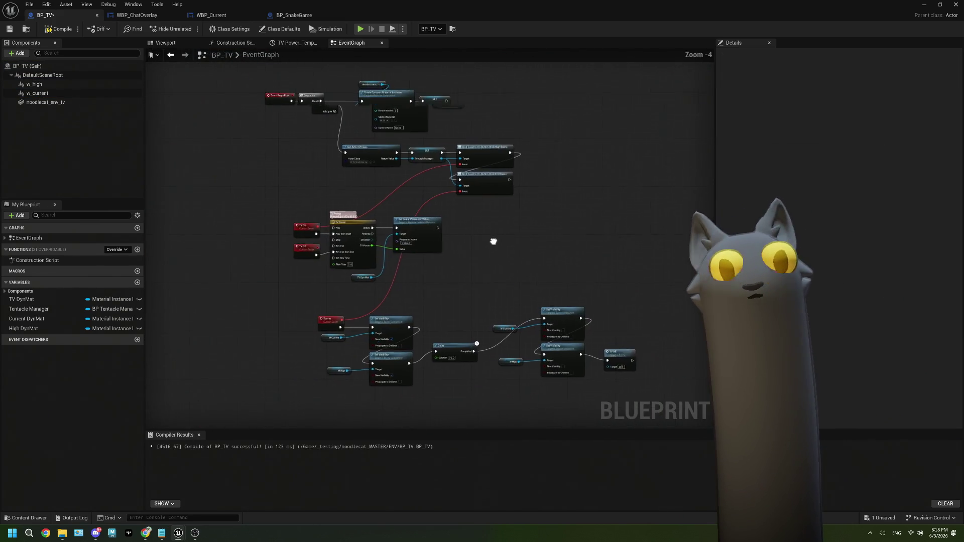
Compile BP_TV, return to the level and start a Play-in-Editor session.
{"action": "left_click", "coordinate": [50, 28]}
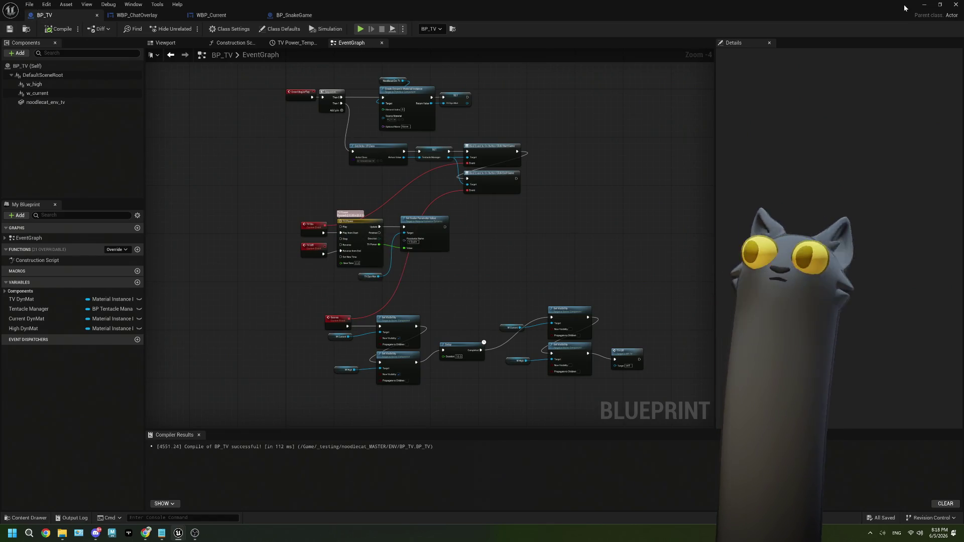
{"action": "left_click", "coordinate": [924, 5]}
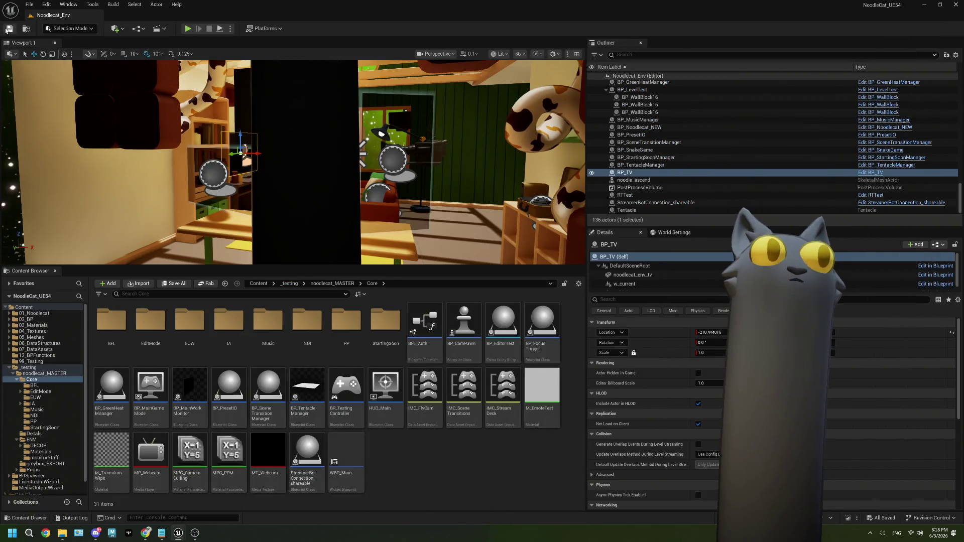
{"action": "left_click", "coordinate": [188, 28]}
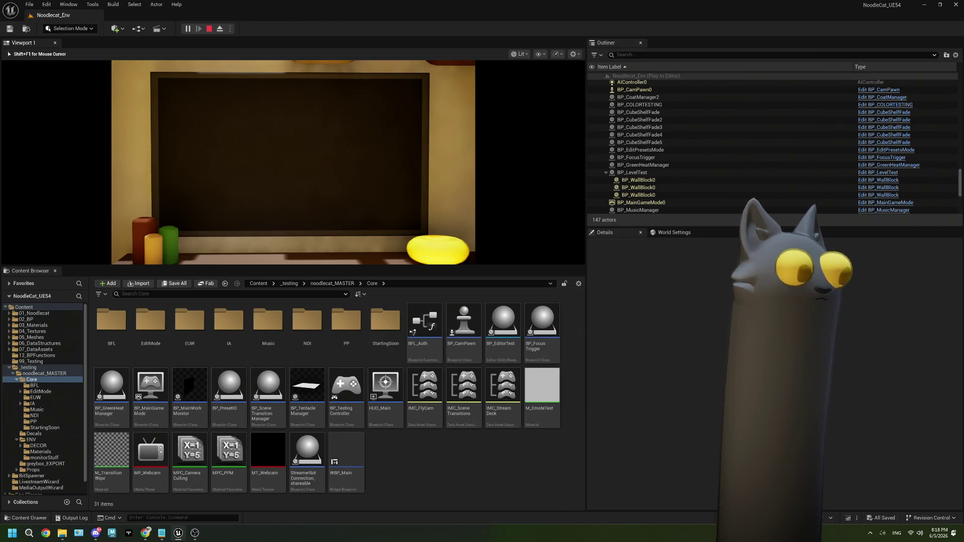
Move the Tentacle dashboard to the right side of the screen and trigger the game start.
{"action": "left_click", "coordinate": [146, 533]}
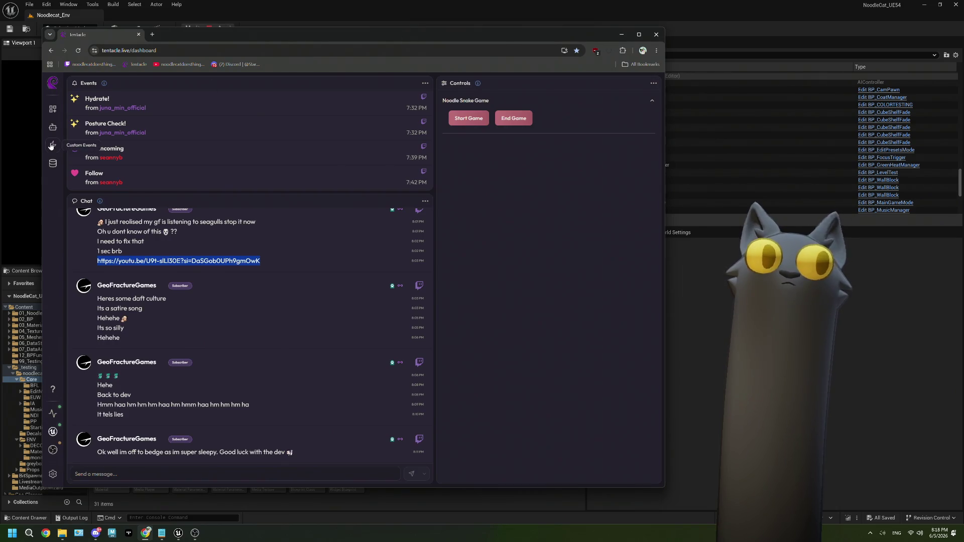
{"action": "left_click_drag", "start_coordinate": [44, 150], "coordinate": [301, 150]}
{"action": "left_click_drag", "start_coordinate": [481, 34], "coordinate": [691, 15]}
{"action": "left_click", "coordinate": [781, 99]}
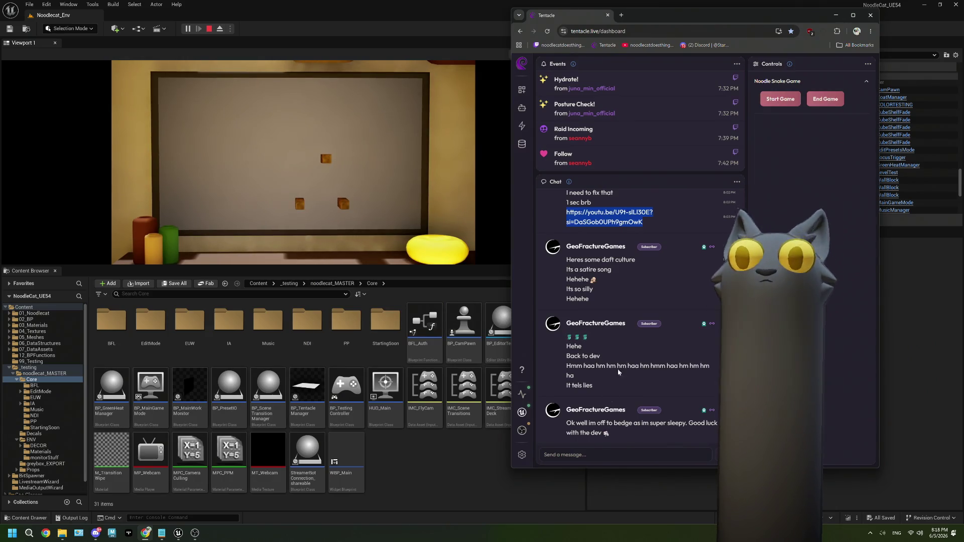
Send the !play chat command, then steer the snake right in the game viewport.
{"action": "left_click", "coordinate": [596, 456]}
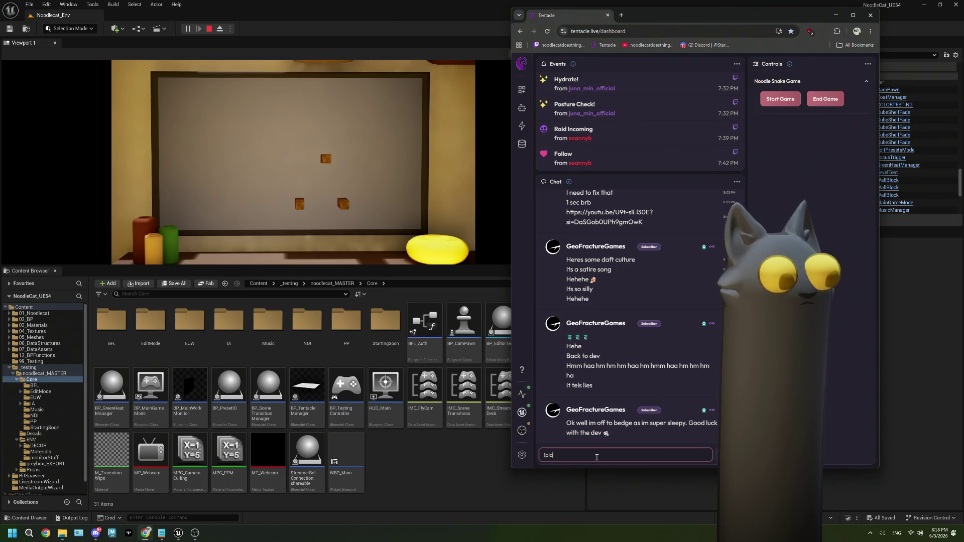
{"action": "type", "text": "y"}
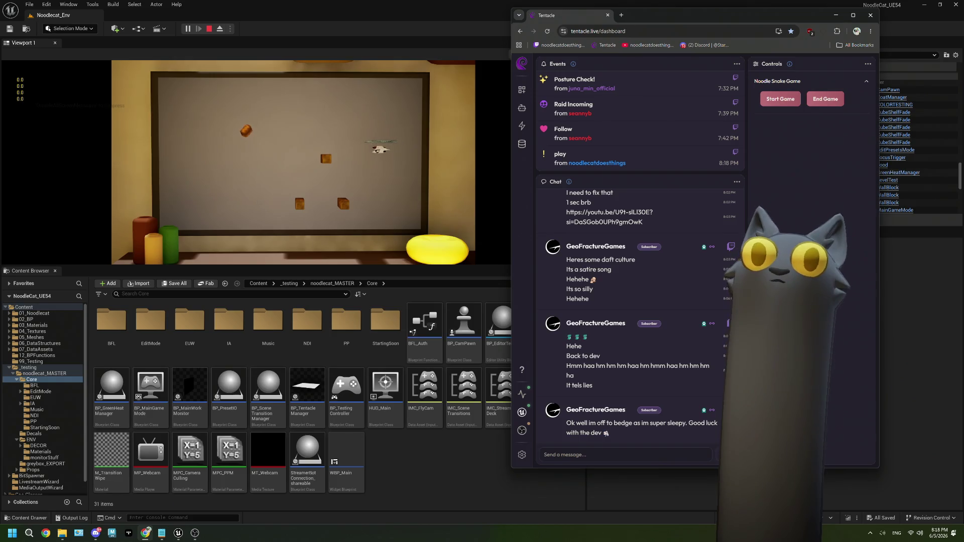
{"action": "left_click", "coordinate": [407, 166]}
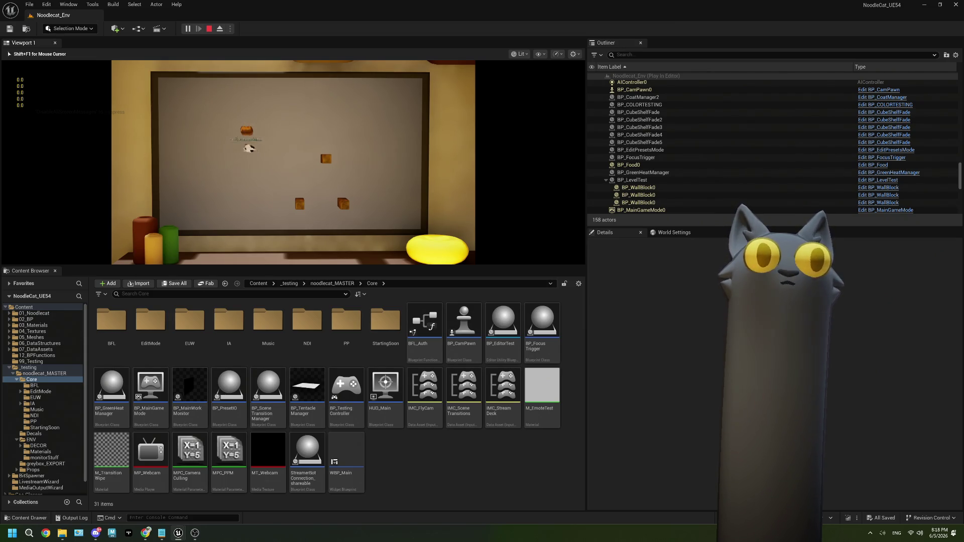
{"action": "key", "text": "Right"}
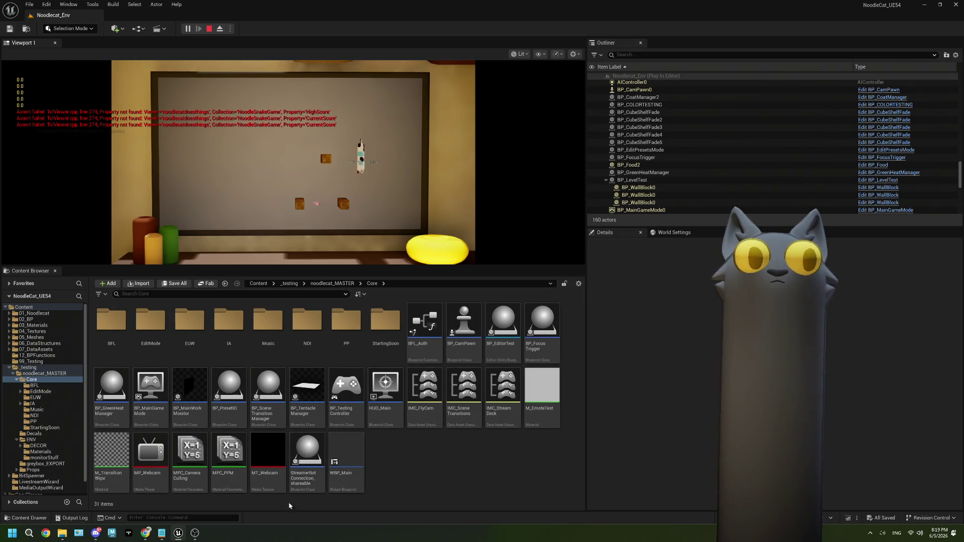
End the game from Tentacle Controls, stop Play in Unreal and close the Message Log.
{"action": "mouse_move", "coordinate": [148, 534]}
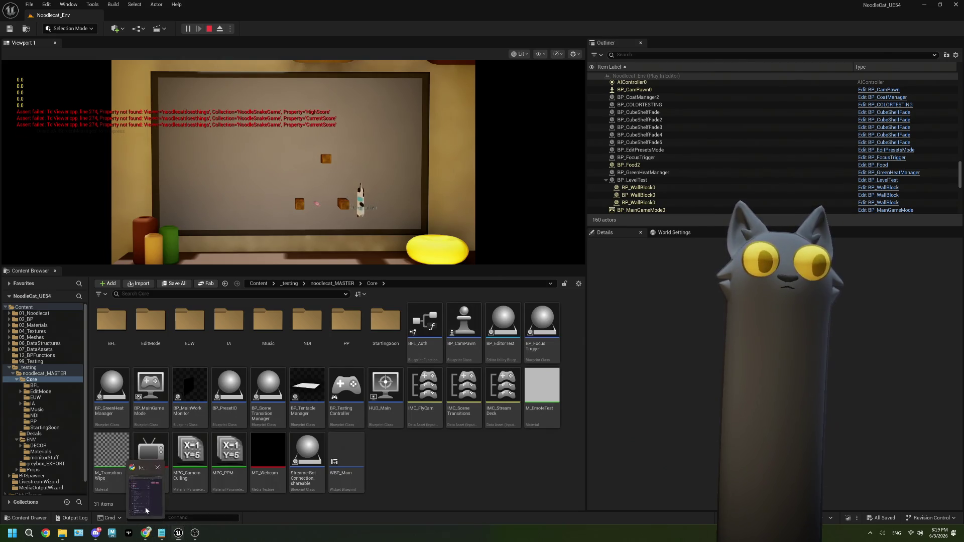
{"action": "left_click", "coordinate": [146, 475]}
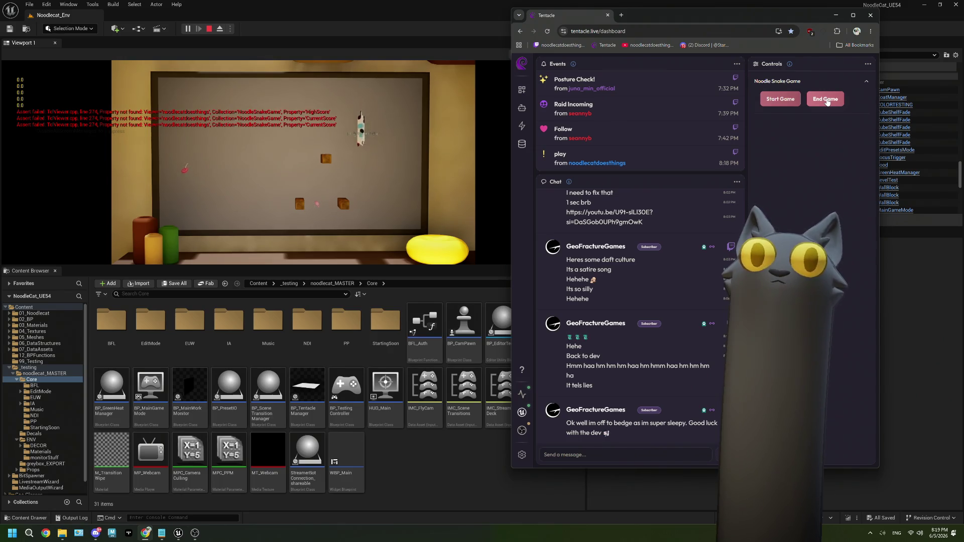
{"action": "left_click", "coordinate": [827, 100]}
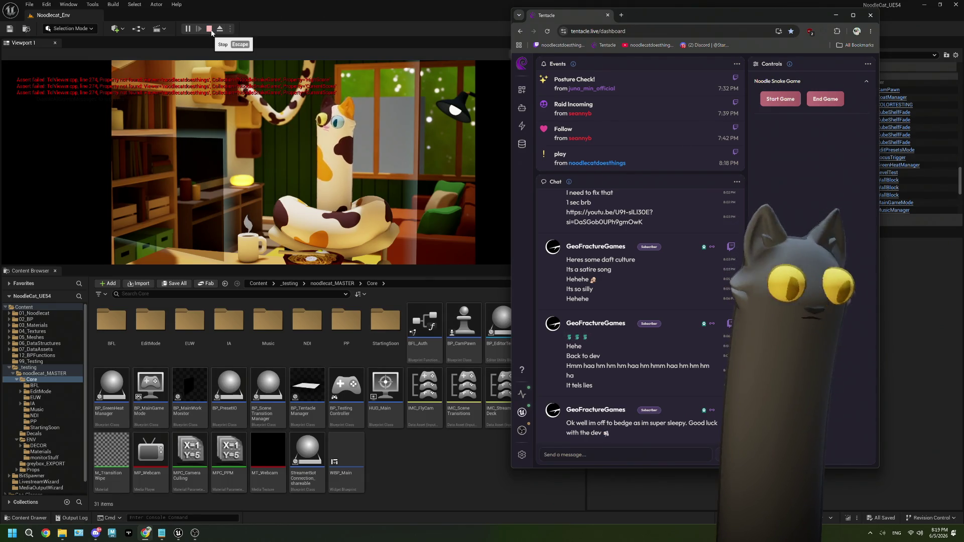
{"action": "left_click", "coordinate": [210, 29]}
{"action": "left_click", "coordinate": [385, 444]}
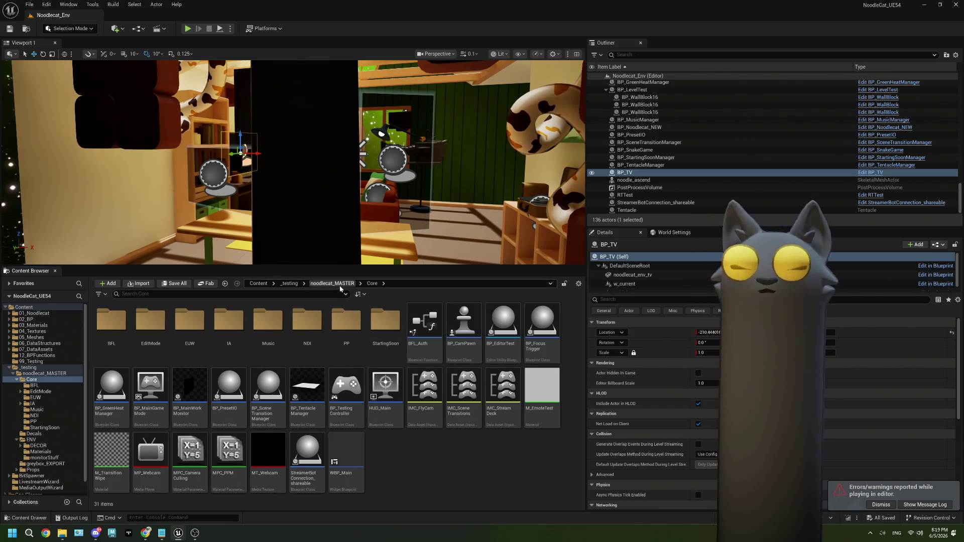
Open BP_CamPawn and survey its event graph, including the SnakeGameStart camera nodes.
{"action": "double_click", "coordinate": [467, 327]}
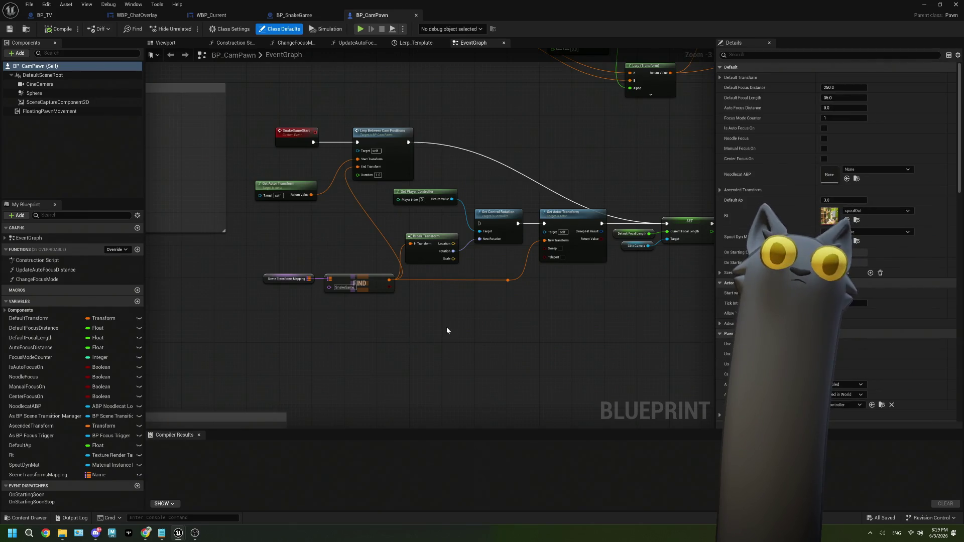
{"action": "scroll", "coordinate": [447, 327], "scroll_direction": "down", "scroll_amount": 2}
{"action": "scroll", "coordinate": [430, 260], "scroll_direction": "up", "scroll_amount": 2}
{"action": "mouse_move", "coordinate": [457, 204]}
{"action": "left_mouse_down"}
{"action": "mouse_move", "coordinate": [341, 308]}
{"action": "mouse_move", "coordinate": [348, 176]}
{"action": "left_mouse_up"}
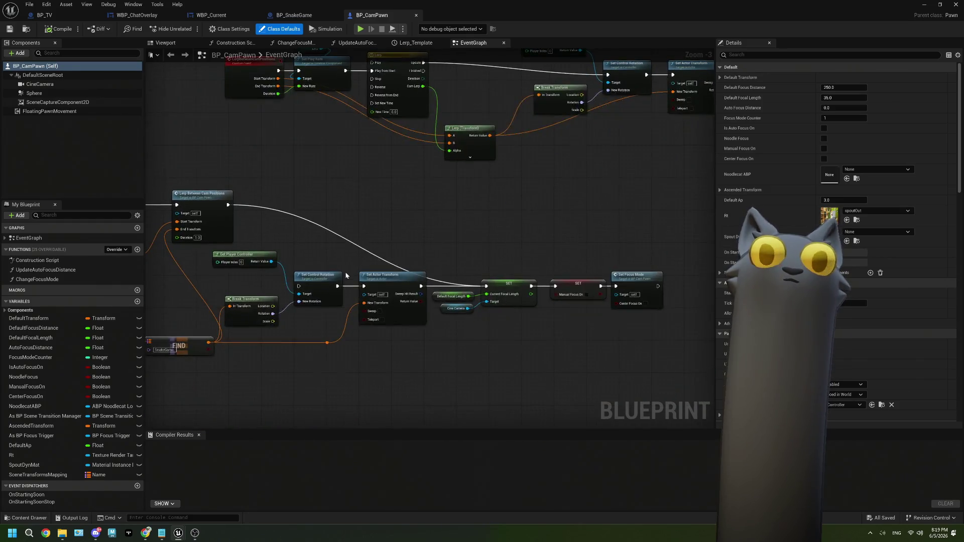
{"action": "scroll", "coordinate": [344, 306], "scroll_direction": "down", "scroll_amount": 2}
{"action": "mouse_move", "coordinate": [345, 306]}
{"action": "left_mouse_down"}
{"action": "mouse_move", "coordinate": [463, 180]}
{"action": "mouse_move", "coordinate": [461, 187]}
{"action": "left_mouse_up"}
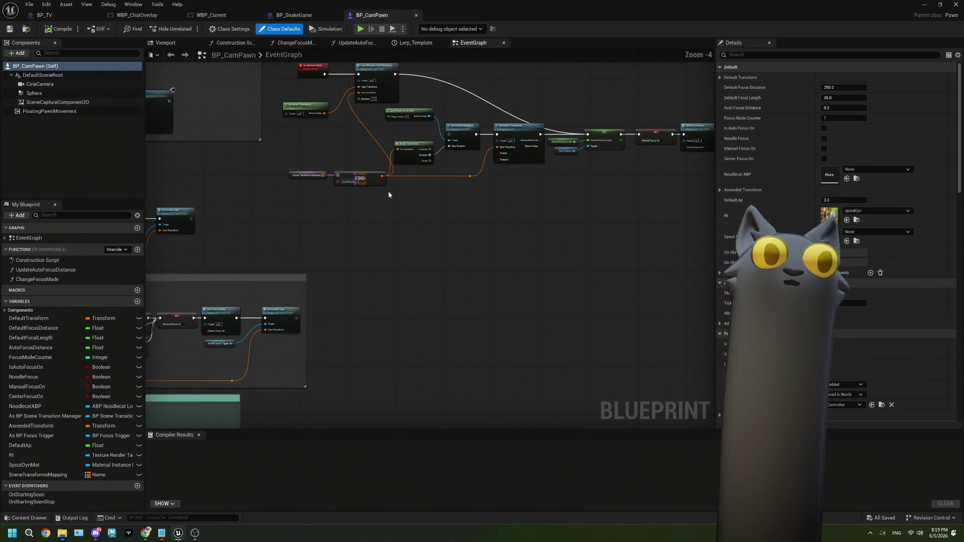
{"action": "scroll", "coordinate": [388, 192], "scroll_direction": "down", "scroll_amount": 1}
{"action": "scroll", "coordinate": [385, 194], "scroll_direction": "up", "scroll_amount": 1}
{"action": "scroll", "coordinate": [385, 195], "scroll_direction": "down", "scroll_amount": 1}
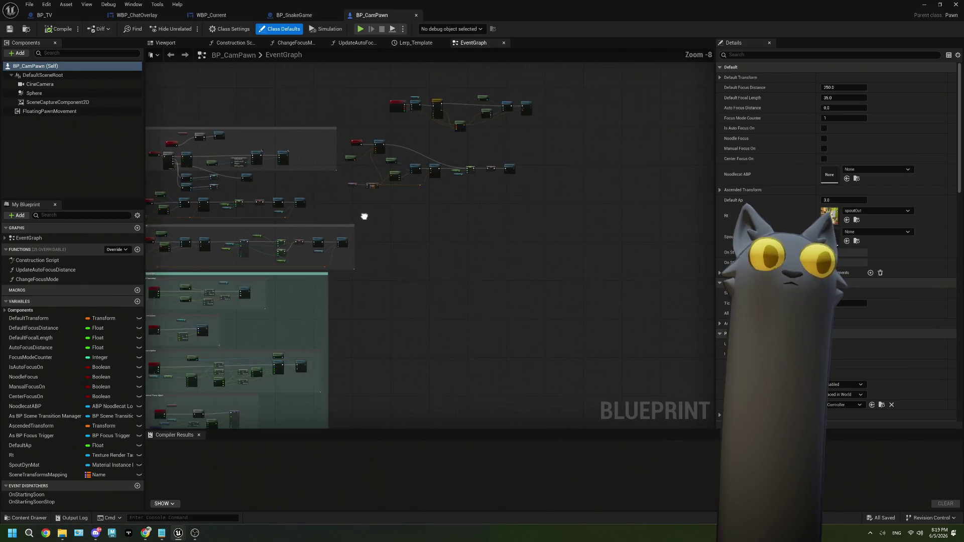
{"action": "scroll", "coordinate": [366, 215], "scroll_direction": "down", "scroll_amount": 2}
{"action": "mouse_move", "coordinate": [486, 172]}
{"action": "left_mouse_down"}
{"action": "mouse_move", "coordinate": [381, 230]}
{"action": "mouse_move", "coordinate": [408, 159]}
{"action": "left_mouse_up"}
{"action": "scroll", "coordinate": [387, 191], "scroll_direction": "up", "scroll_amount": 1}
{"action": "scroll", "coordinate": [407, 159], "scroll_direction": "up", "scroll_amount": 1}
{"action": "left_click_drag", "start_coordinate": [230, 282], "coordinate": [241, 297]}
Inspect BP_SnakeGame's On Game End section, then switch back to BP_CamPawn.
{"action": "left_click", "coordinate": [312, 16]}
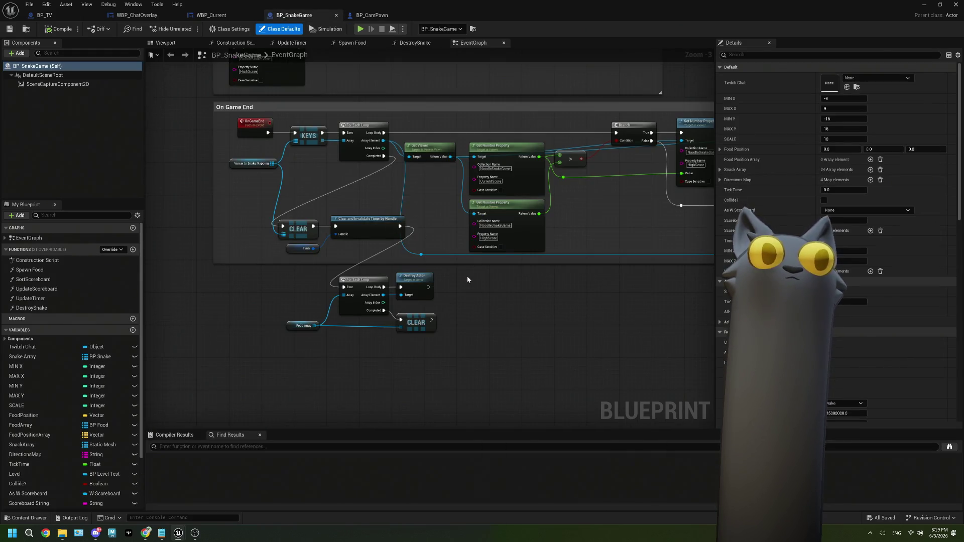
{"action": "mouse_move", "coordinate": [469, 277]}
{"action": "left_mouse_down"}
{"action": "mouse_move", "coordinate": [371, 275]}
{"action": "mouse_move", "coordinate": [396, 284]}
{"action": "mouse_move", "coordinate": [359, 290]}
{"action": "mouse_move", "coordinate": [556, 266]}
{"action": "left_mouse_up"}
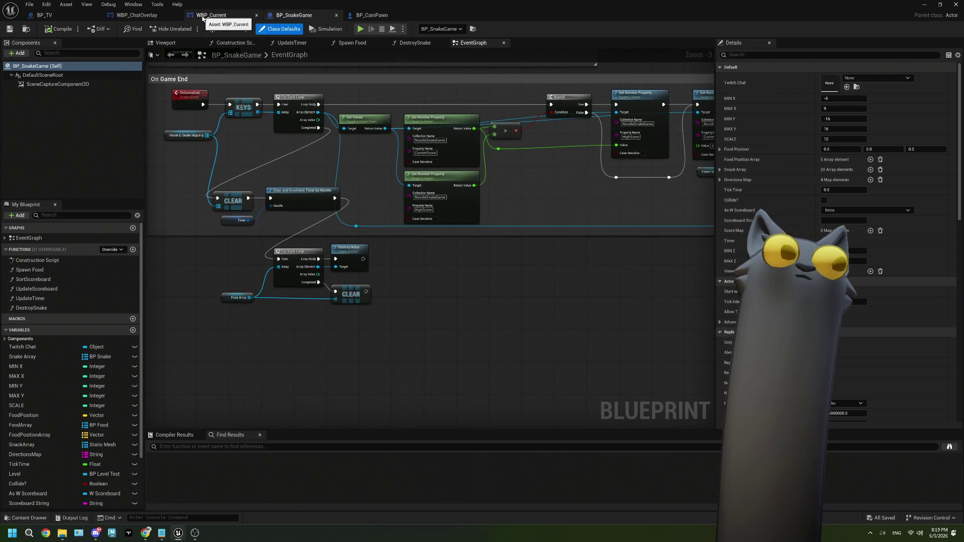
{"action": "left_click", "coordinate": [193, 98]}
{"action": "scroll", "coordinate": [267, 182], "scroll_direction": "down", "scroll_amount": 3}
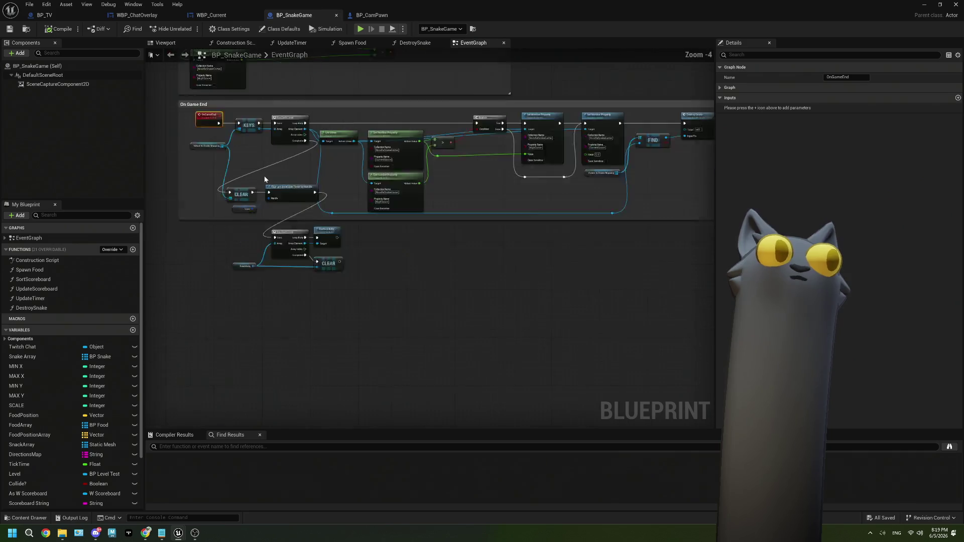
{"action": "mouse_move", "coordinate": [267, 180]}
{"action": "left_mouse_down"}
{"action": "mouse_move", "coordinate": [397, 174]}
{"action": "mouse_move", "coordinate": [381, 181]}
{"action": "left_mouse_up"}
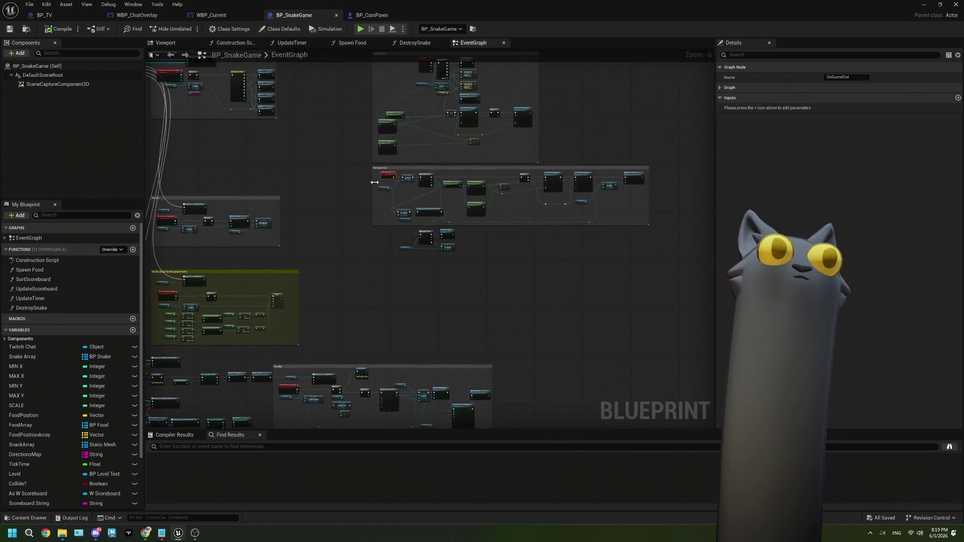
{"action": "scroll", "coordinate": [380, 183], "scroll_direction": "up", "scroll_amount": 3}
{"action": "scroll", "coordinate": [416, 176], "scroll_direction": "down", "scroll_amount": 2}
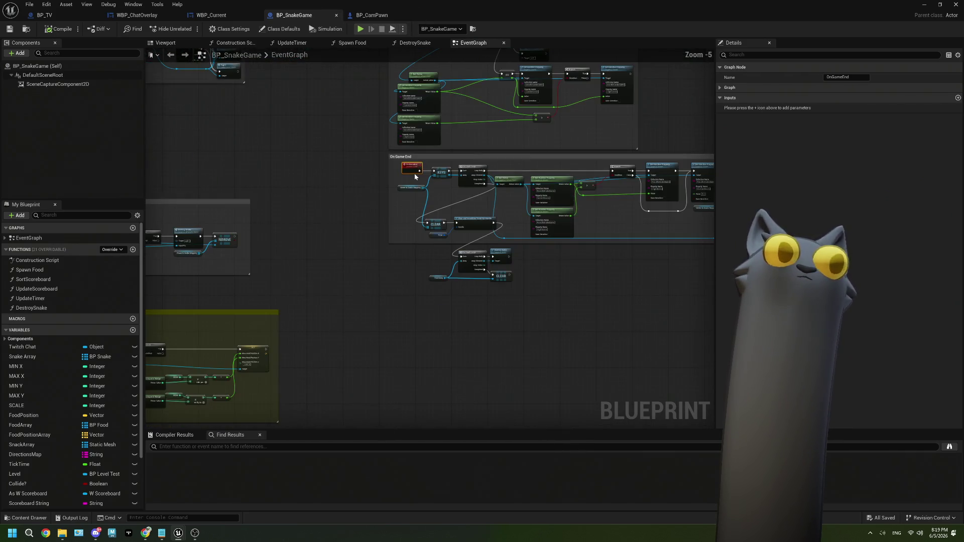
{"action": "left_click", "coordinate": [350, 15]}
{"action": "left_click_drag", "start_coordinate": [314, 201], "coordinate": [451, 189]}
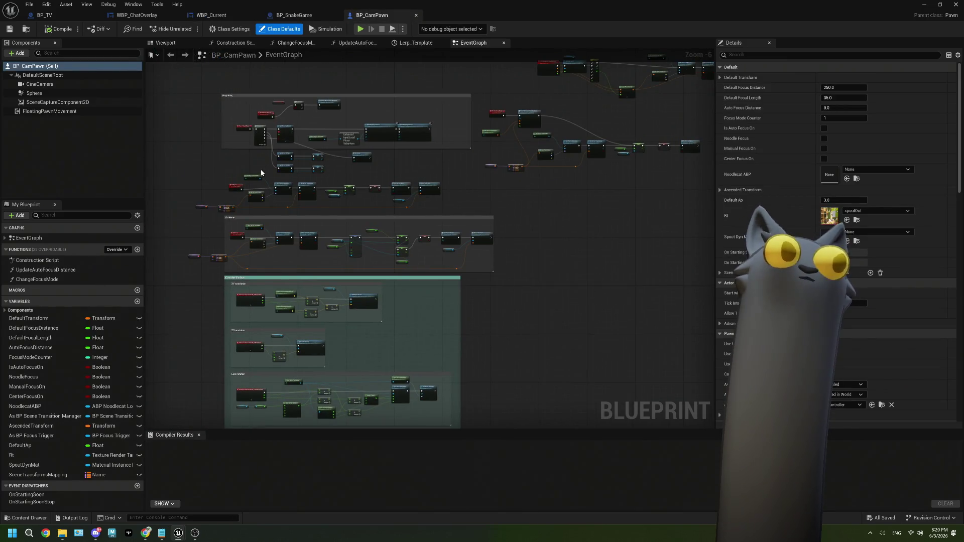
Review the SnakeGameStart camera group in BP_CamPawn's graph.
{"action": "scroll", "coordinate": [273, 147], "scroll_direction": "up", "scroll_amount": 3}
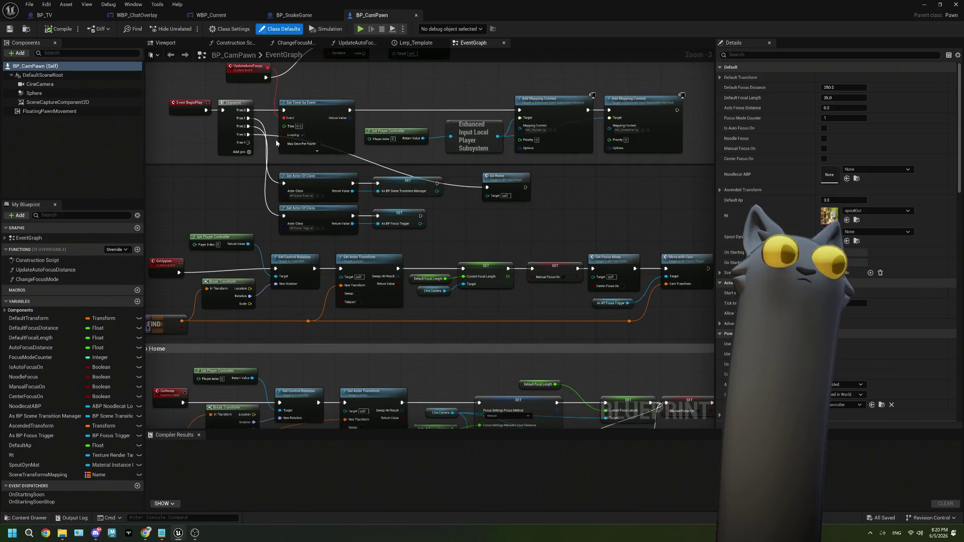
{"action": "scroll", "coordinate": [276, 143], "scroll_direction": "down", "scroll_amount": 2}
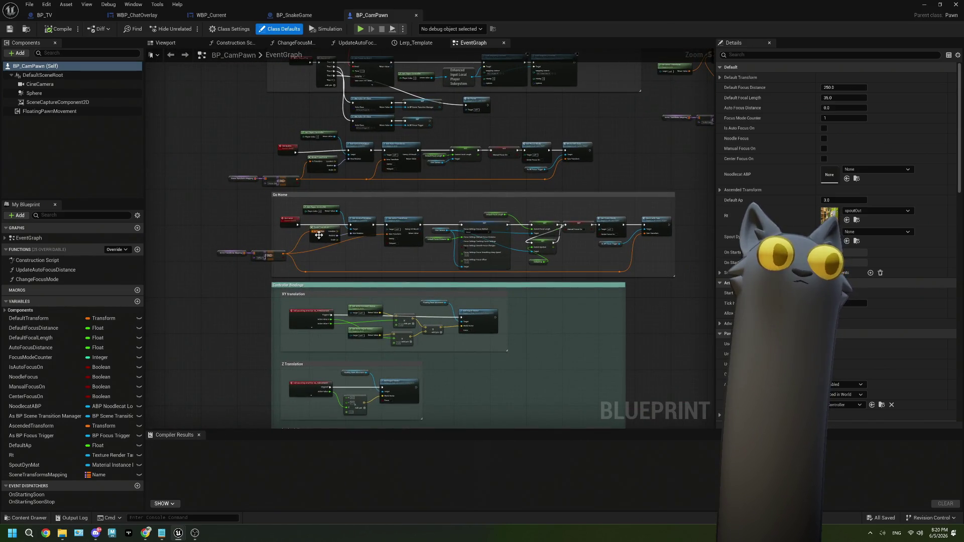
{"action": "scroll", "coordinate": [318, 236], "scroll_direction": "down", "scroll_amount": 2}
{"action": "mouse_move", "coordinate": [383, 409]}
{"action": "left_mouse_down"}
{"action": "mouse_move", "coordinate": [383, 237]}
{"action": "mouse_move", "coordinate": [422, 236]}
{"action": "mouse_move", "coordinate": [442, 248]}
{"action": "mouse_move", "coordinate": [452, 229]}
{"action": "left_mouse_up"}
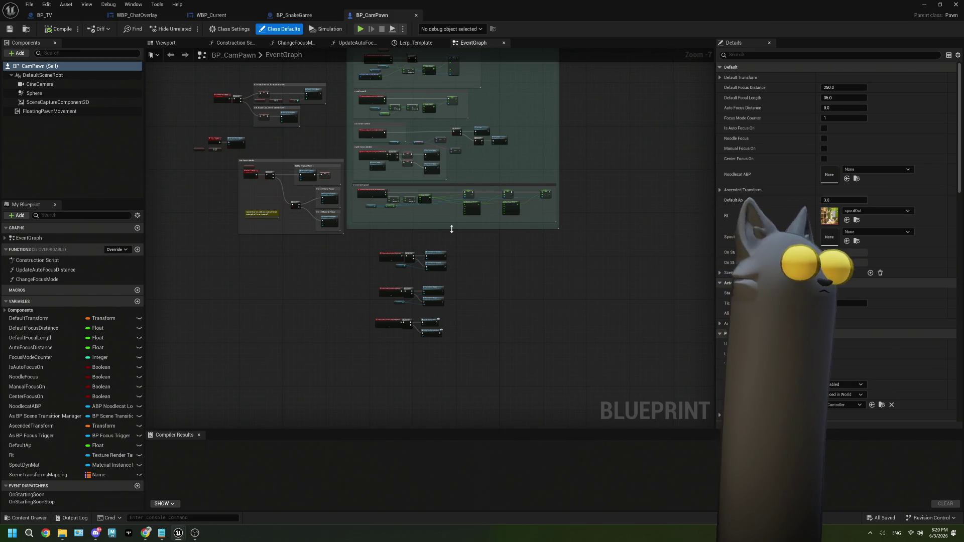
{"action": "mouse_move", "coordinate": [469, 218]}
{"action": "left_mouse_down"}
{"action": "mouse_move", "coordinate": [448, 211]}
{"action": "mouse_move", "coordinate": [490, 146]}
{"action": "mouse_move", "coordinate": [458, 200]}
{"action": "left_mouse_up"}
{"action": "scroll", "coordinate": [442, 160], "scroll_direction": "up", "scroll_amount": 4}
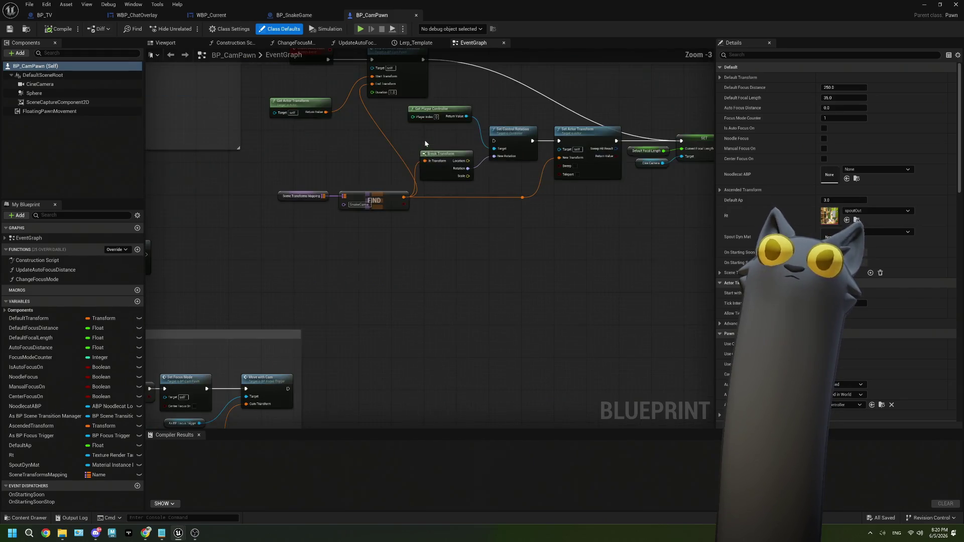
Inspect the On Home Lerp timeline and Set Actor Transform chain, then return to the level.
{"action": "mouse_move", "coordinate": [330, 153]}
{"action": "left_mouse_down"}
{"action": "mouse_move", "coordinate": [452, 226]}
{"action": "mouse_move", "coordinate": [379, 287]}
{"action": "left_mouse_up"}
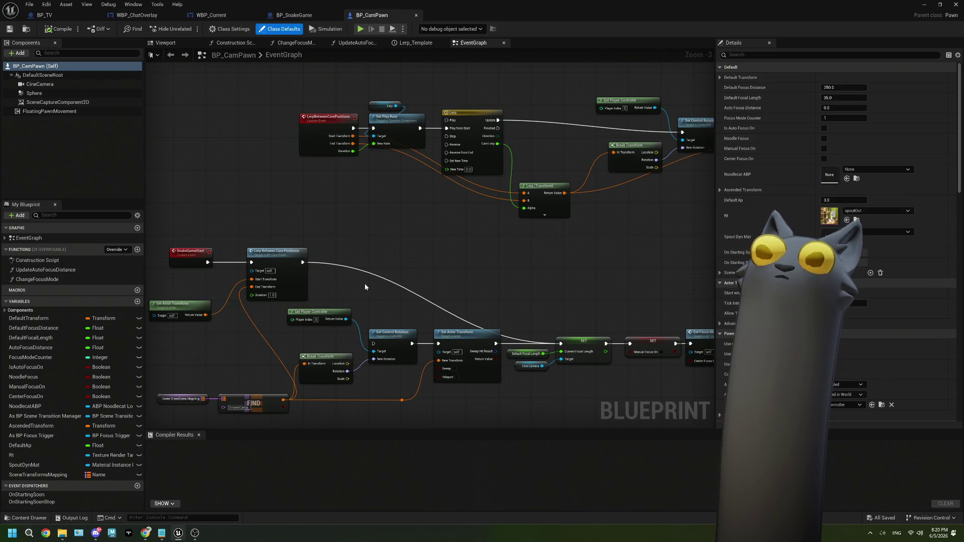
{"action": "left_click_drag", "start_coordinate": [365, 286], "coordinate": [295, 240]}
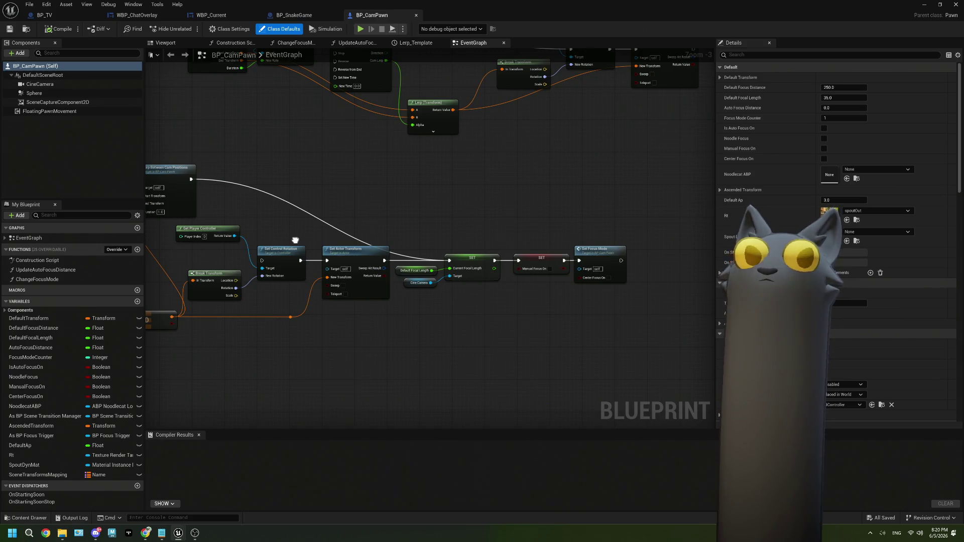
{"action": "scroll", "coordinate": [436, 257], "scroll_direction": "down", "scroll_amount": 2}
{"action": "left_click_drag", "start_coordinate": [514, 231], "coordinate": [655, 147]}
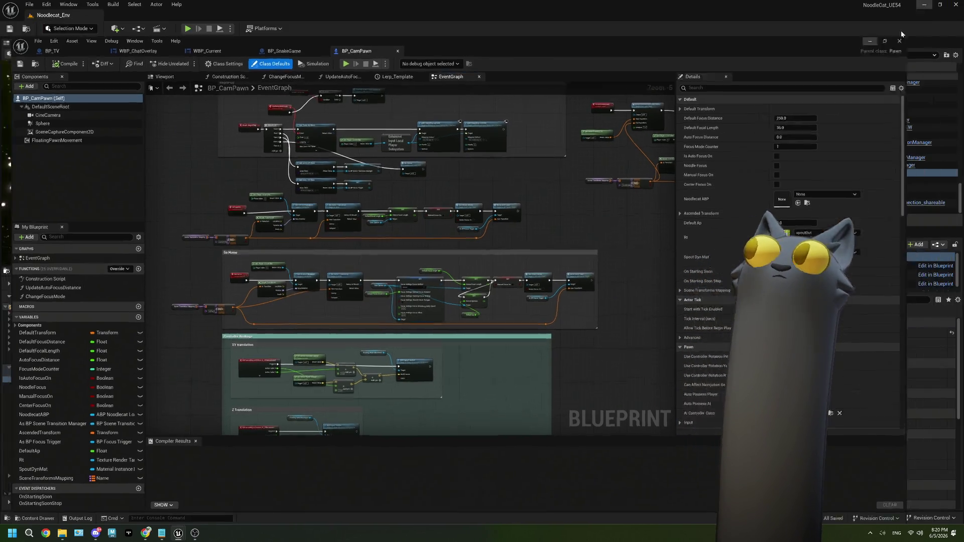
{"action": "left_click", "coordinate": [924, 4]}
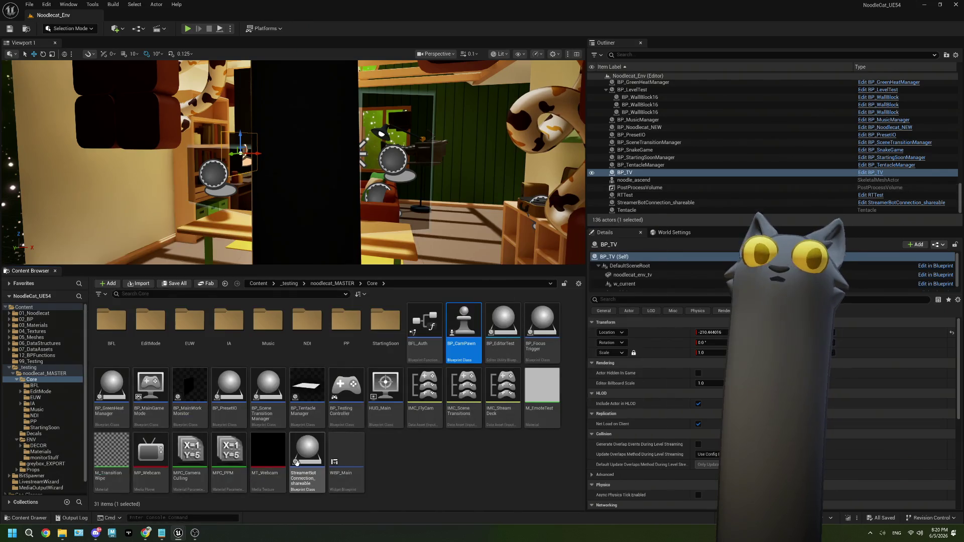
Open BP_SceneTransitionManager and survey its event graph's node clusters.
{"action": "double_click", "coordinate": [401, 311]}
{"action": "scroll", "coordinate": [418, 303], "scroll_direction": "down", "scroll_amount": 4}
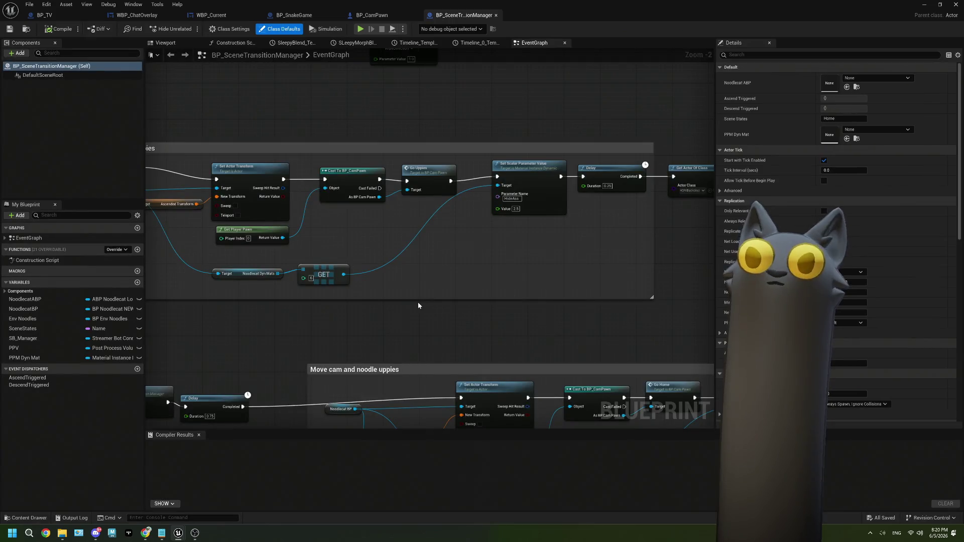
{"action": "scroll", "coordinate": [417, 305], "scroll_direction": "down", "scroll_amount": 1}
{"action": "mouse_move", "coordinate": [418, 305]}
{"action": "left_mouse_down"}
{"action": "mouse_move", "coordinate": [416, 274]}
{"action": "mouse_move", "coordinate": [261, 290]}
{"action": "mouse_move", "coordinate": [394, 302]}
{"action": "mouse_move", "coordinate": [438, 319]}
{"action": "left_mouse_up"}
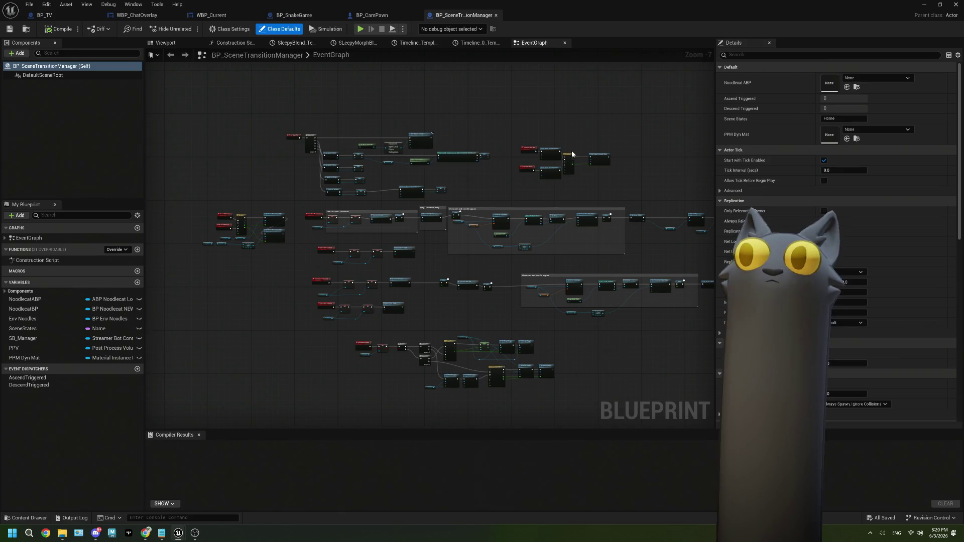
{"action": "scroll", "coordinate": [571, 154], "scroll_direction": "up", "scroll_amount": 4}
{"action": "scroll", "coordinate": [572, 154], "scroll_direction": "down", "scroll_amount": 4}
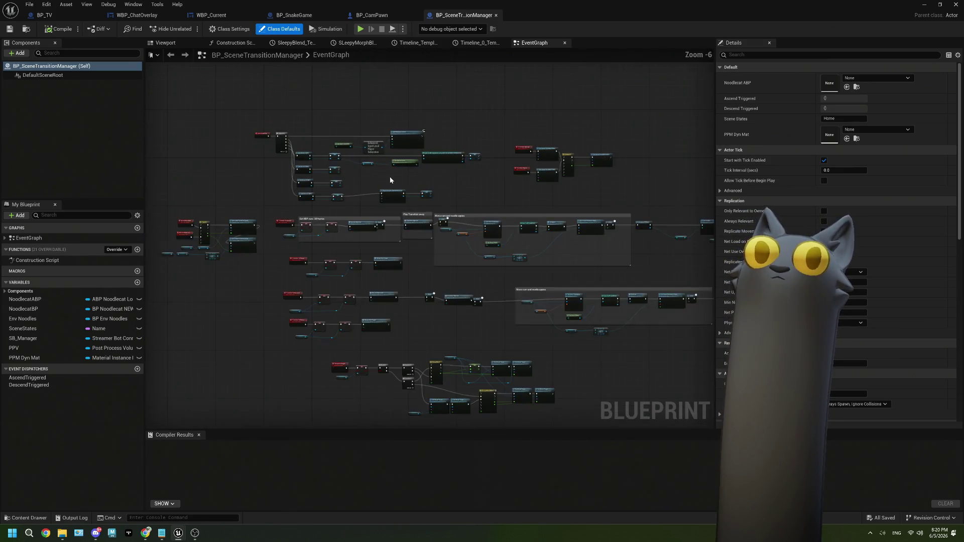
{"action": "scroll", "coordinate": [460, 197], "scroll_direction": "up", "scroll_amount": 3}
{"action": "left_click_drag", "start_coordinate": [460, 197], "coordinate": [458, 179]}
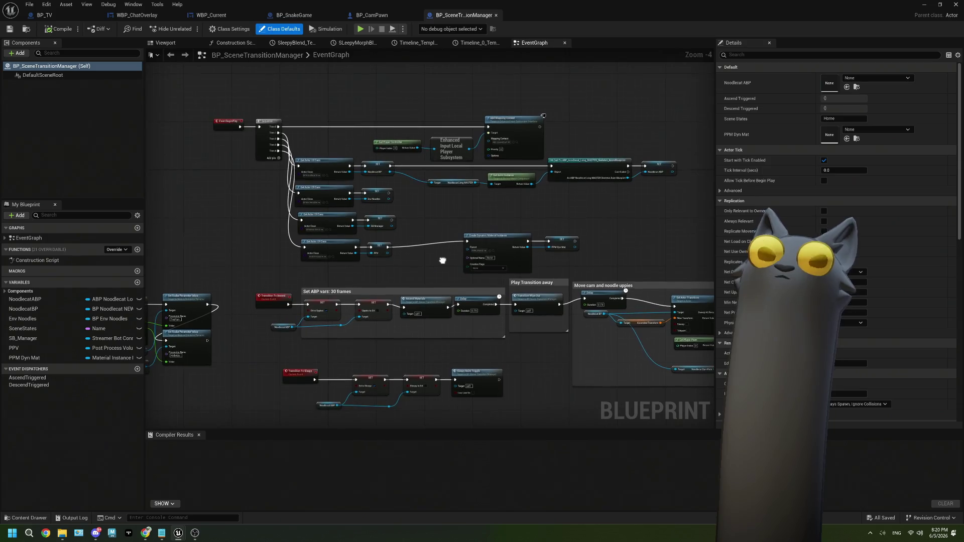
{"action": "scroll", "coordinate": [497, 235], "scroll_direction": "up", "scroll_amount": 1}
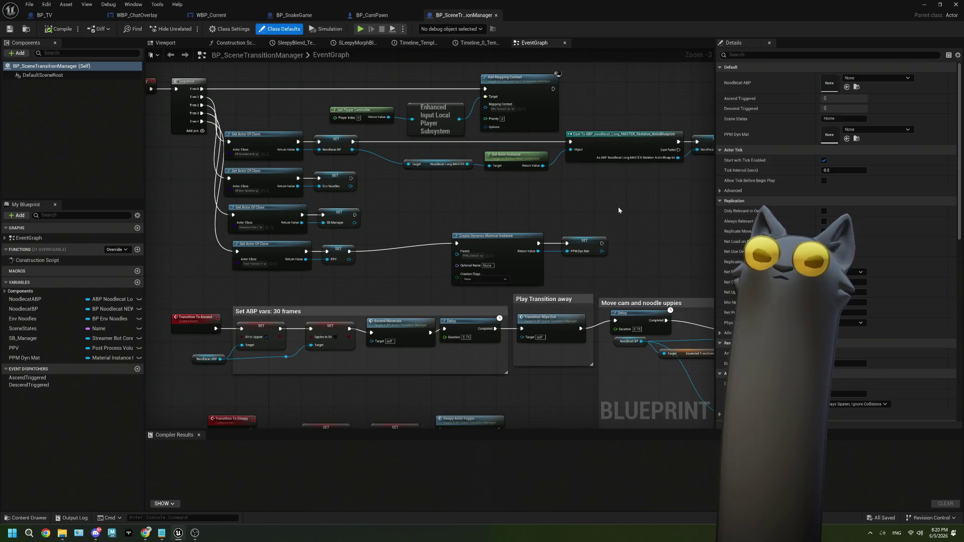
{"action": "scroll", "coordinate": [616, 216], "scroll_direction": "down", "scroll_amount": 3}
{"action": "mouse_move", "coordinate": [610, 206]}
{"action": "left_mouse_down"}
{"action": "mouse_move", "coordinate": [547, 91]}
{"action": "mouse_move", "coordinate": [519, 80]}
{"action": "left_mouse_up"}
In BP_SnakeGame's On Game End group, select the Cast To BP_CamPawn and Go Home nodes.
{"action": "left_click", "coordinate": [285, 16]}
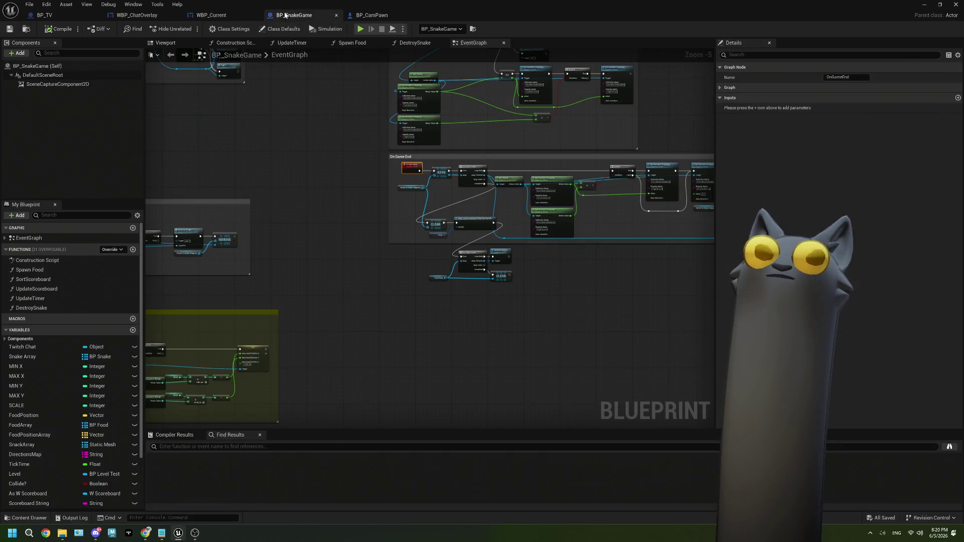
{"action": "left_click_drag", "start_coordinate": [457, 269], "coordinate": [291, 283]}
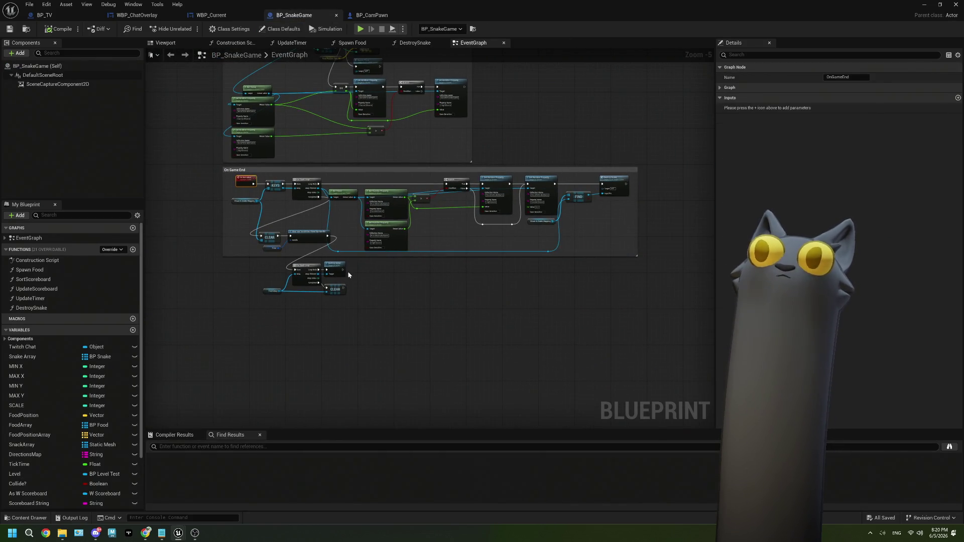
{"action": "scroll", "coordinate": [285, 301], "scroll_direction": "up", "scroll_amount": 3}
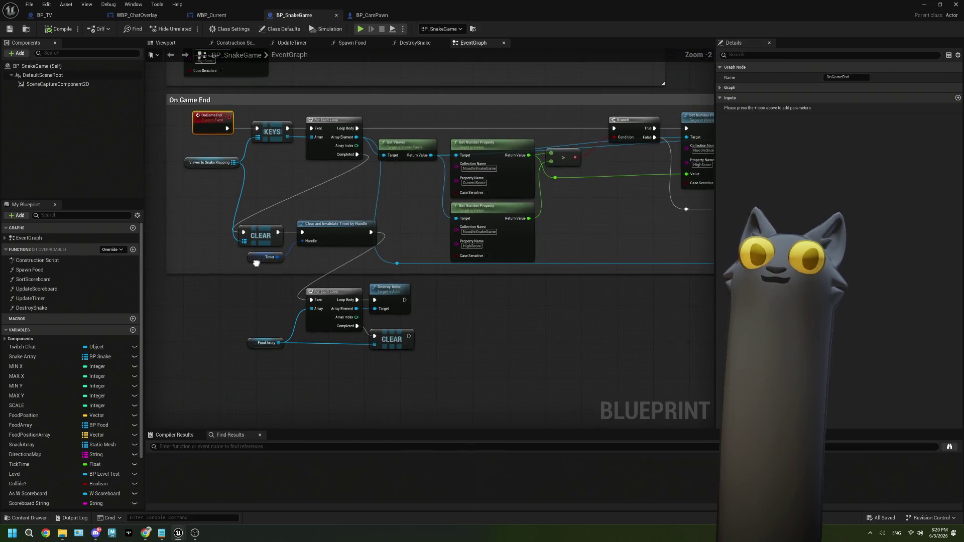
{"action": "left_click_drag", "start_coordinate": [591, 297], "coordinate": [287, 311]}
{"action": "scroll", "coordinate": [287, 311], "scroll_direction": "down", "scroll_amount": 4}
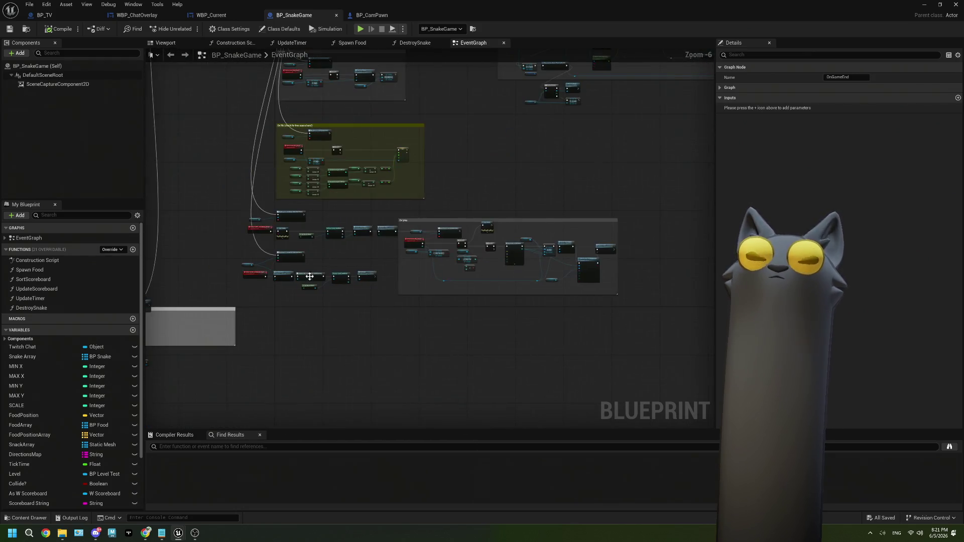
{"action": "scroll", "coordinate": [326, 277], "scroll_direction": "up", "scroll_amount": 2}
{"action": "scroll", "coordinate": [261, 290], "scroll_direction": "up", "scroll_amount": 1}
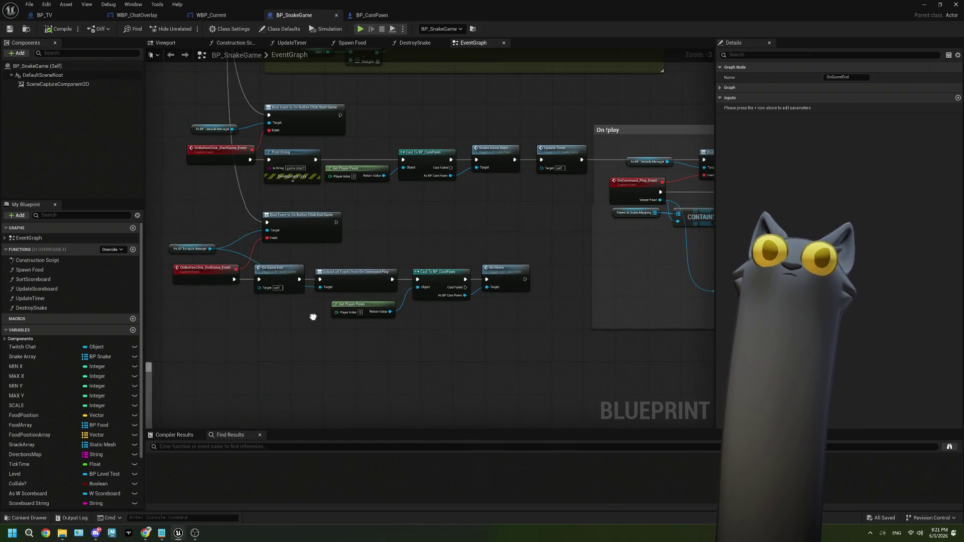
{"action": "scroll", "coordinate": [377, 297], "scroll_direction": "up", "scroll_amount": 1}
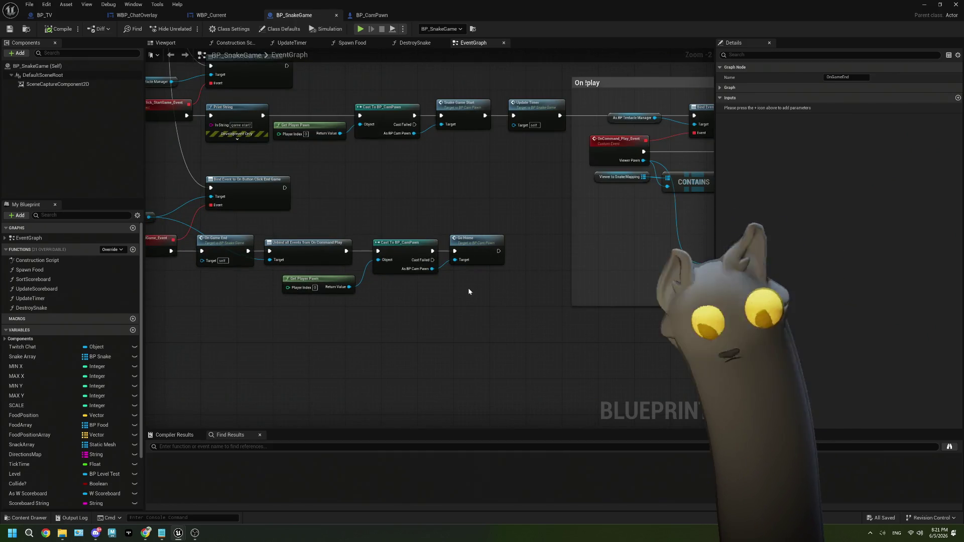
{"action": "left_click_drag", "start_coordinate": [490, 328], "coordinate": [408, 240]}
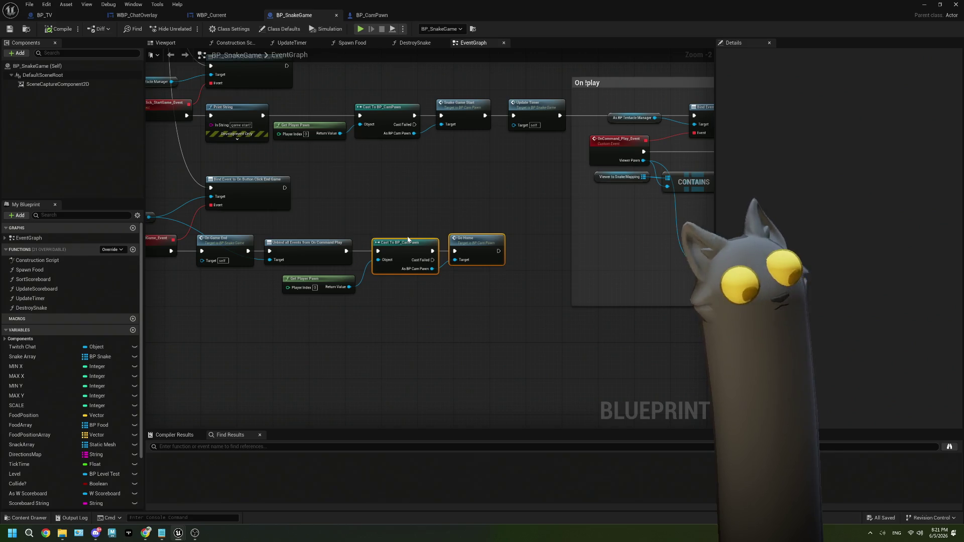
Move the Get Player Pawn, Cast To BP_CamPawn and Go Home nodes from BP_SnakeGame into BP_TV.
{"action": "left_click", "coordinate": [313, 282], "text": "ctrl"}
{"action": "key", "text": "Delete"}
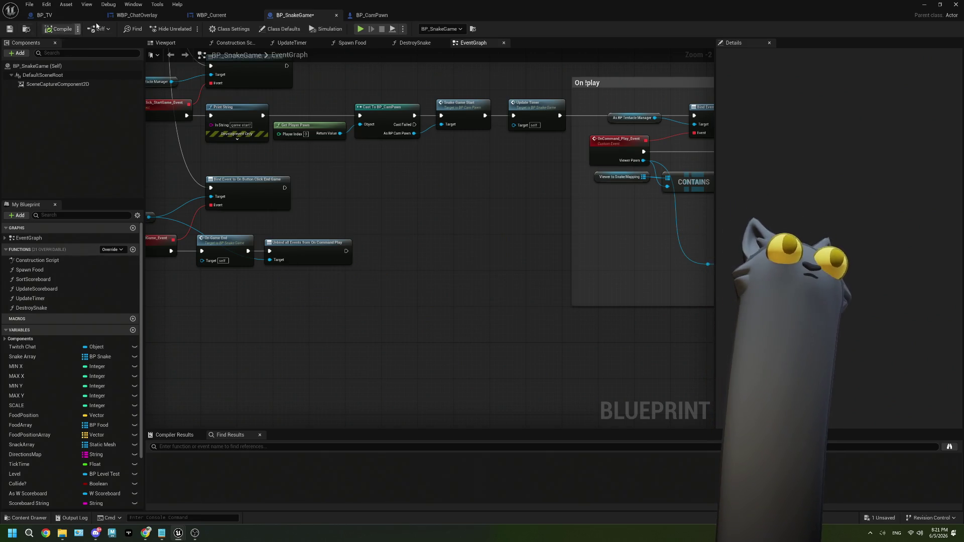
{"action": "left_click", "coordinate": [64, 19]}
{"action": "scroll", "coordinate": [450, 241], "scroll_direction": "up", "scroll_amount": 3}
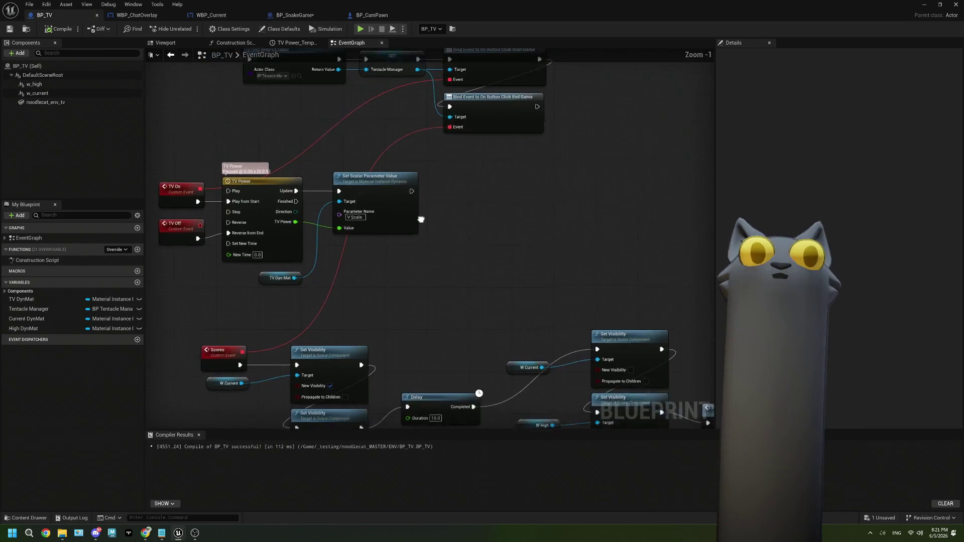
{"action": "mouse_move", "coordinate": [285, 188]}
{"action": "left_mouse_down"}
{"action": "mouse_move", "coordinate": [546, 273]}
{"action": "mouse_move", "coordinate": [549, 230]}
{"action": "left_mouse_up"}
{"action": "key", "text": "Escape"}
{"action": "key", "text": "ctrl+v"}
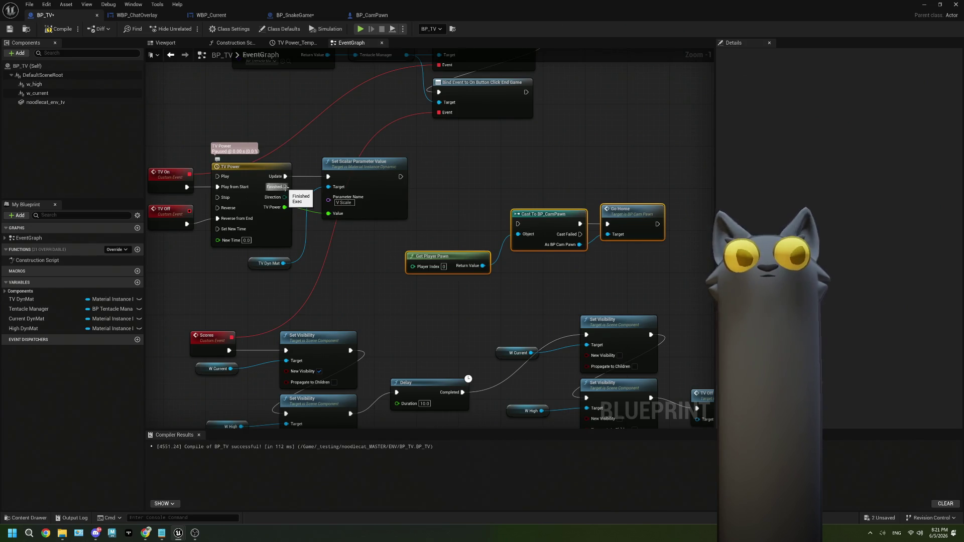
Wire TV Power's Finished pin to Cast To BP_CamPawn, then compile, save and close BP_TV.
{"action": "left_click_drag", "start_coordinate": [285, 188], "coordinate": [518, 227]}
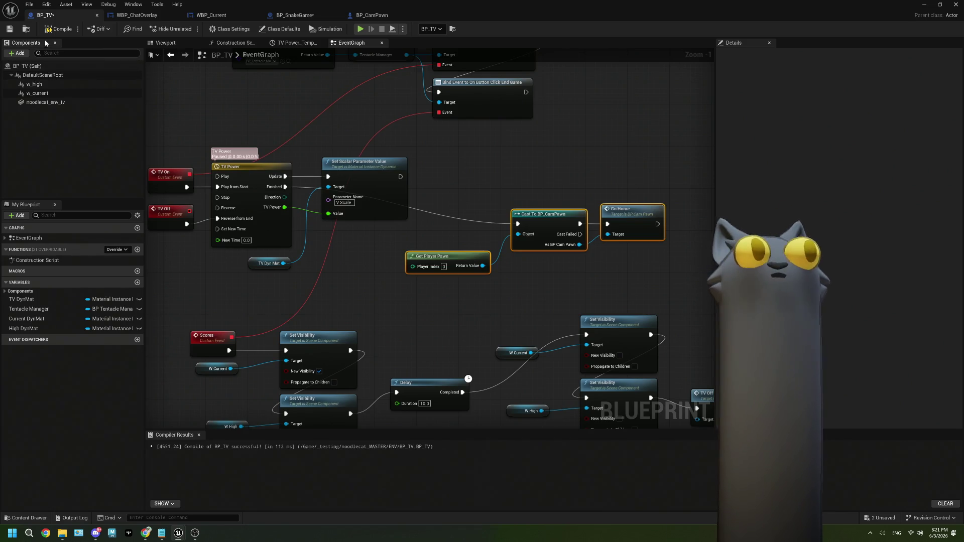
{"action": "left_click", "coordinate": [60, 29]}
{"action": "left_click", "coordinate": [9, 28]}
{"action": "left_click", "coordinate": [924, 5]}
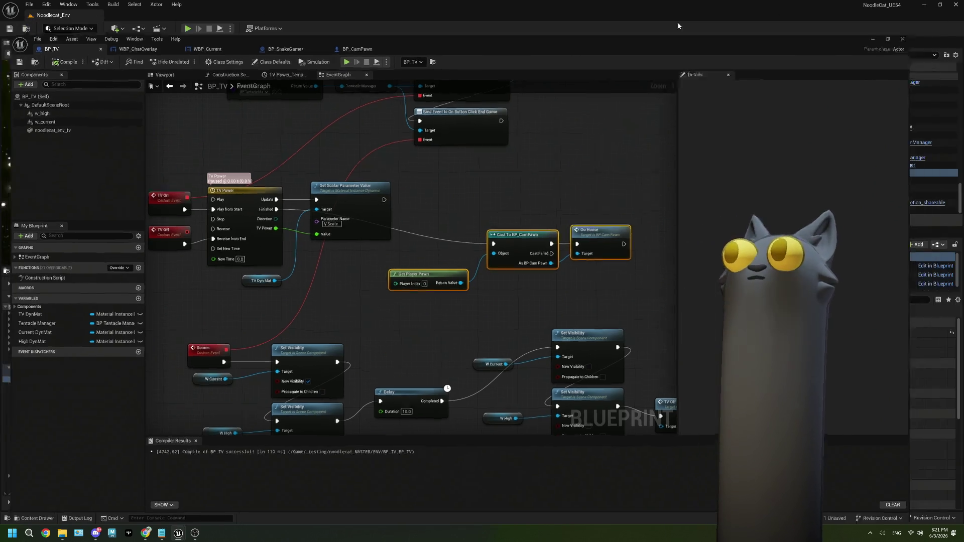
Start Play In Editor on Noodlecat_Env with the Tentacle dashboard alongside.
{"action": "key", "text": "alt+p"}
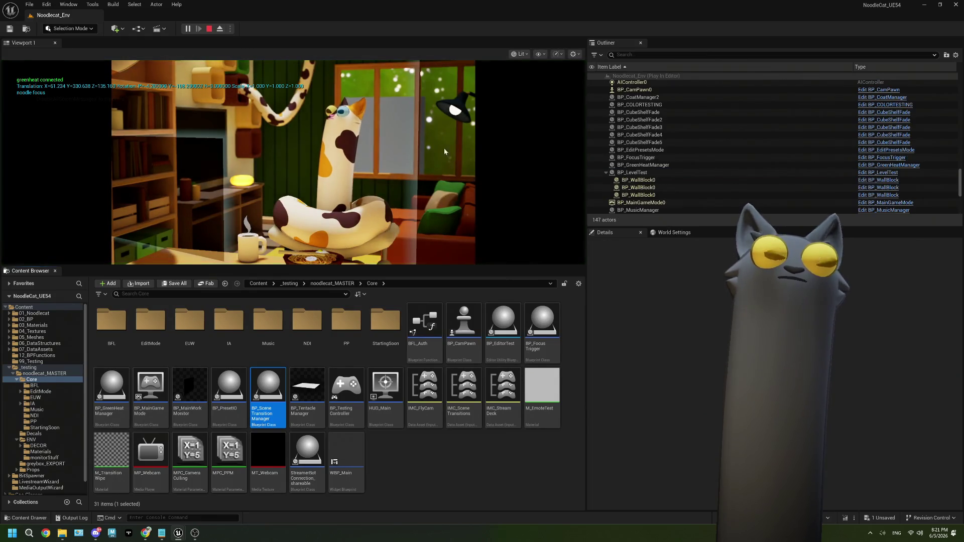
{"action": "mouse_move", "coordinate": [144, 540]}
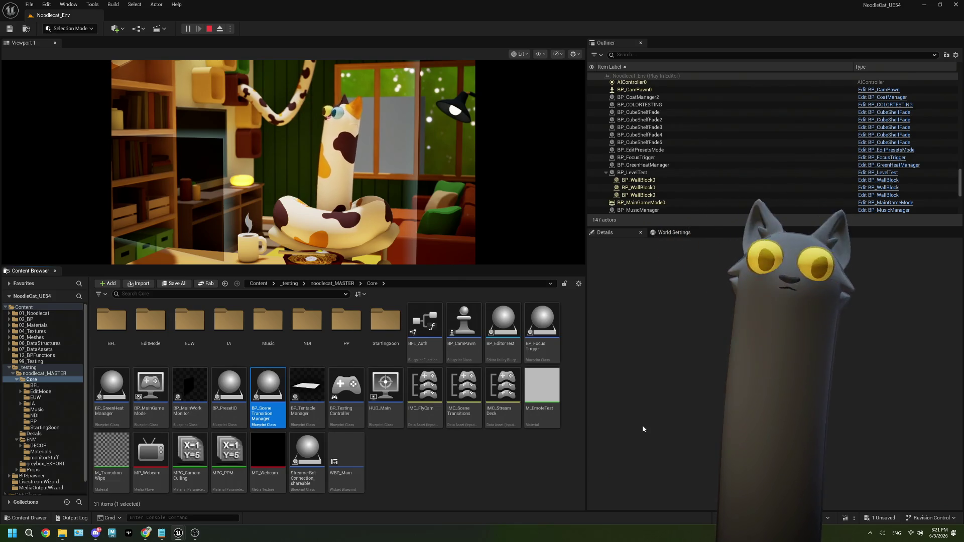
{"action": "left_click", "coordinate": [145, 533]}
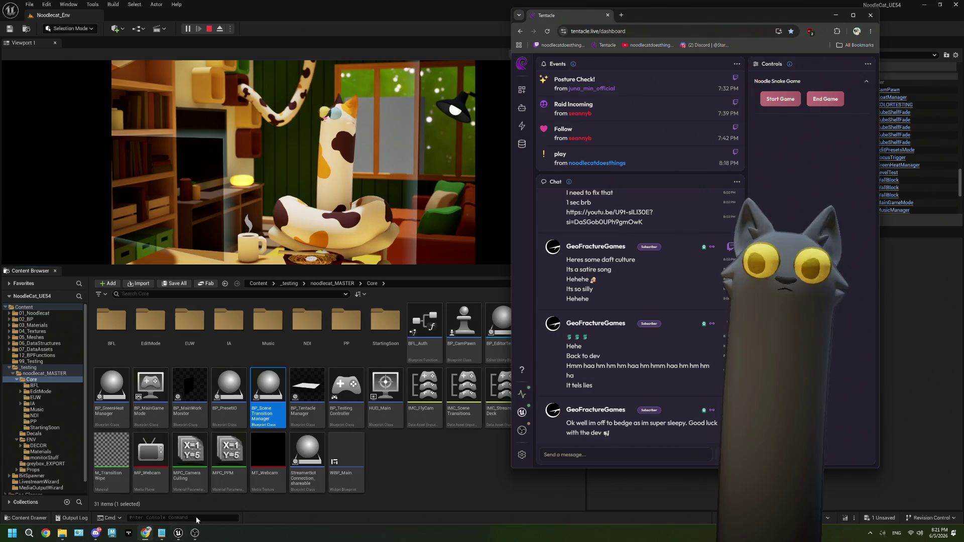
Start the Noodle Snake Game from Tentacle, then stop the play session.
{"action": "left_click", "coordinate": [780, 101]}
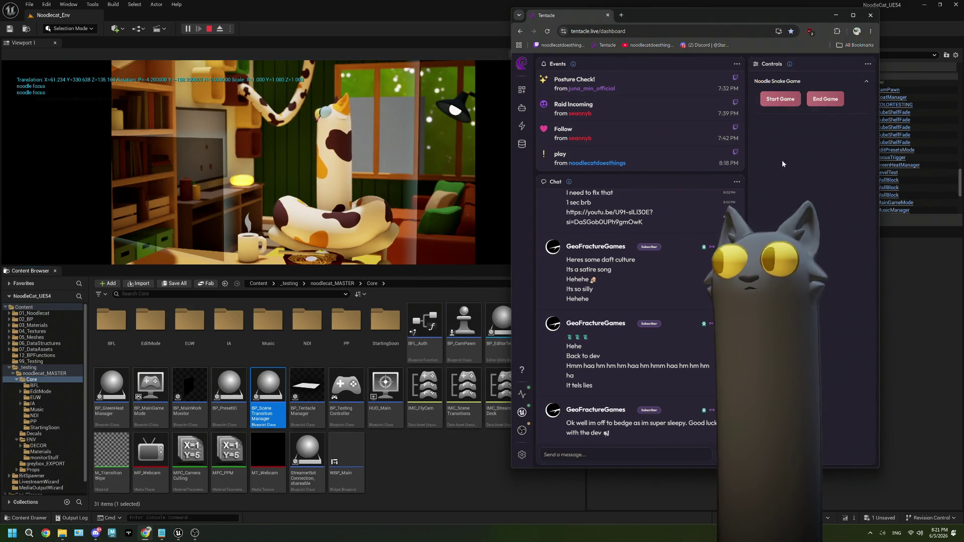
{"action": "left_click", "coordinate": [785, 103]}
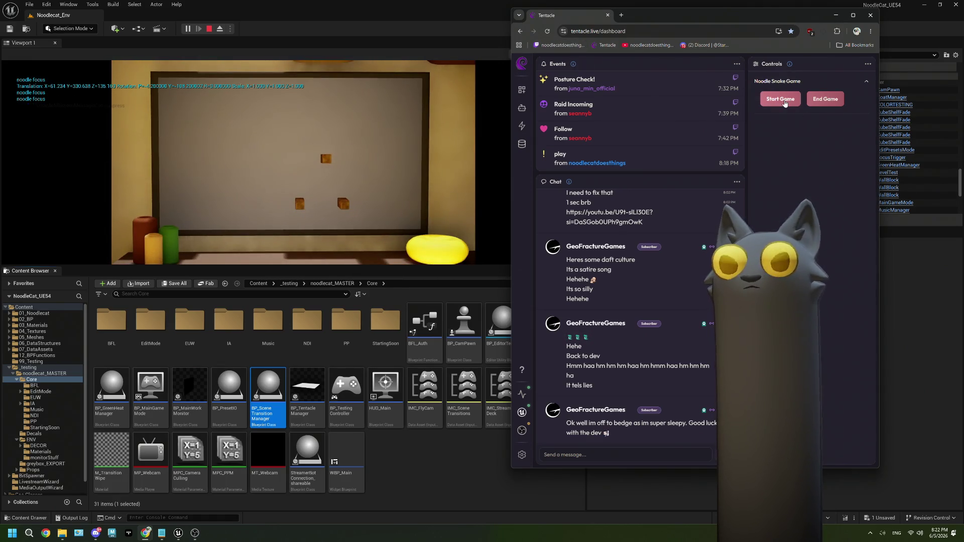
{"action": "left_click", "coordinate": [209, 29]}
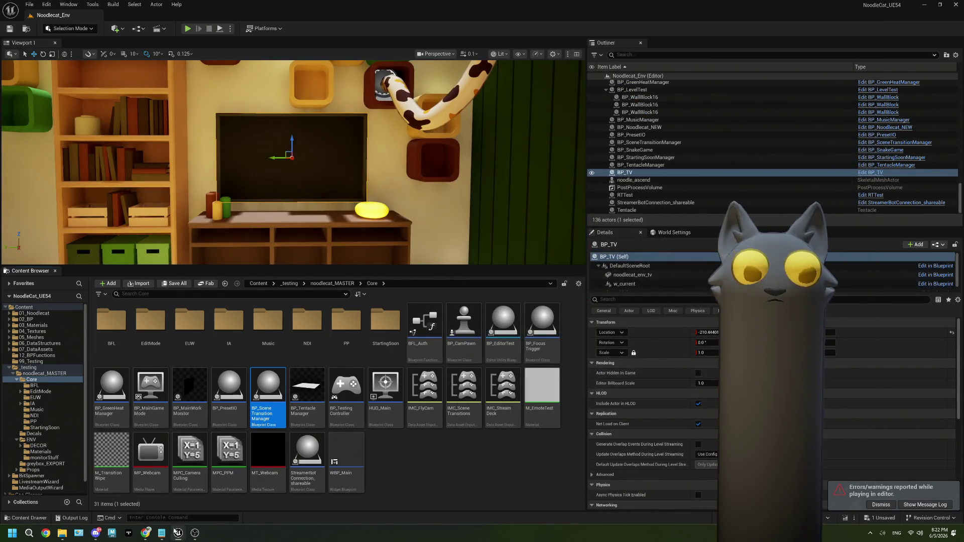
Replay the level, start the Noodle Snake Game again, stop play and dismiss the message log.
{"action": "left_click", "coordinate": [187, 29]}
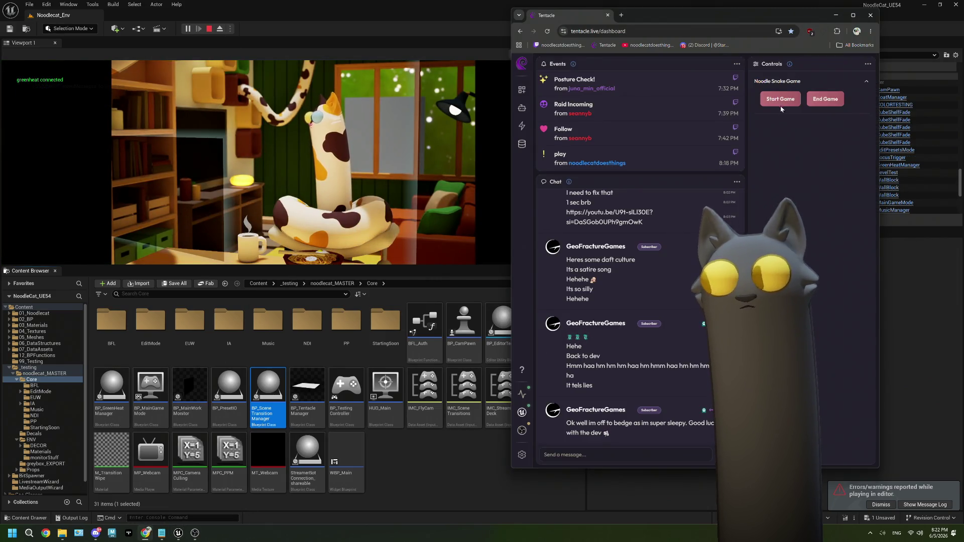
{"action": "left_click", "coordinate": [781, 100]}
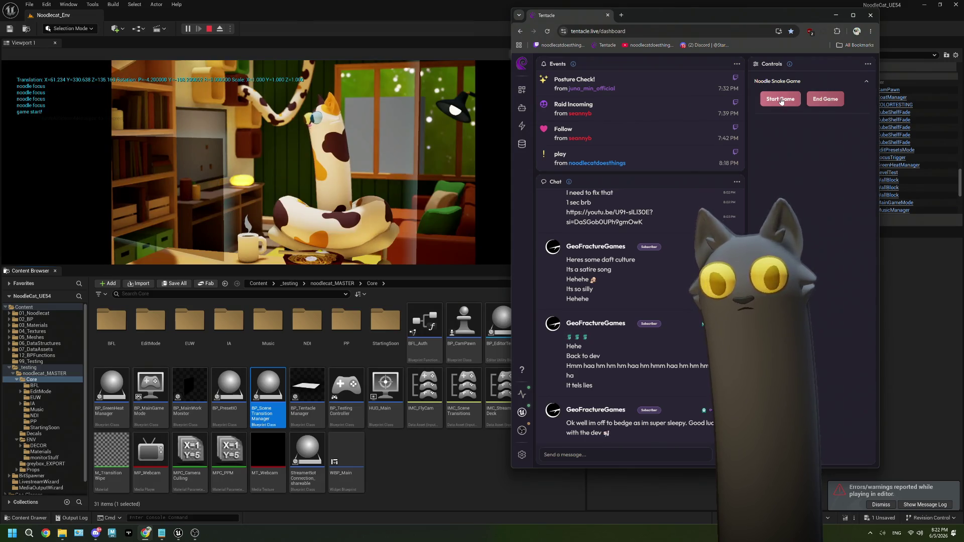
{"action": "left_click", "coordinate": [209, 29]}
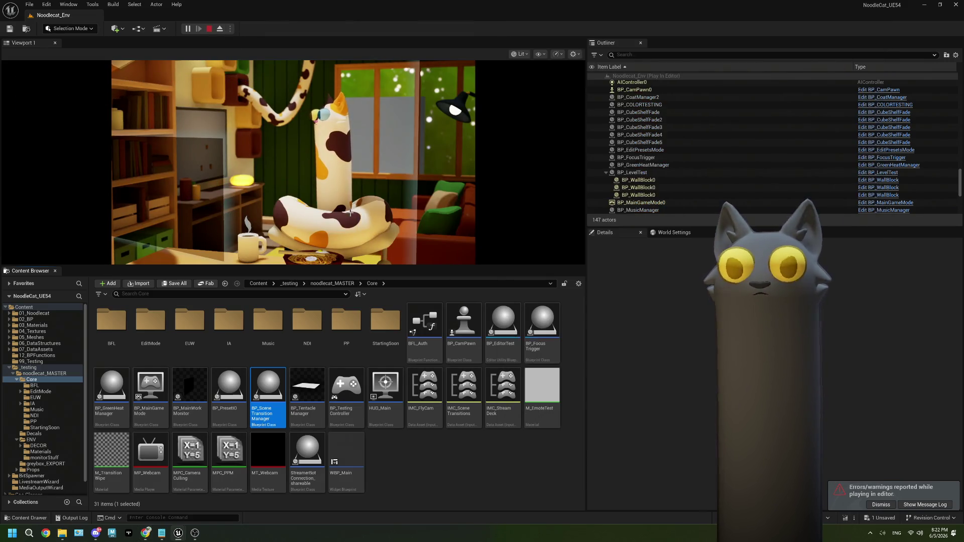
{"action": "left_click", "coordinate": [867, 135]}
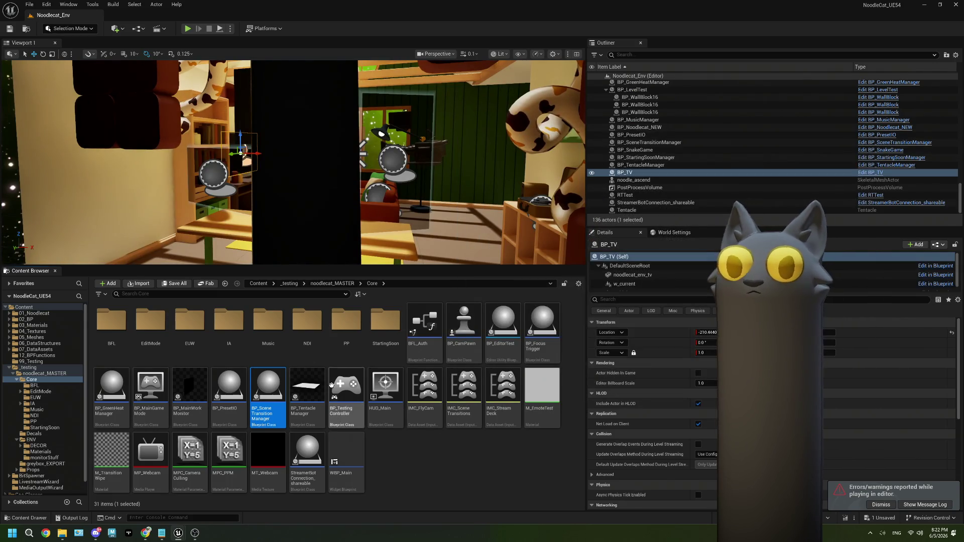
Reopen the Blueprint editor and return to the BP_TV graph.
{"action": "double_click", "coordinate": [277, 397]}
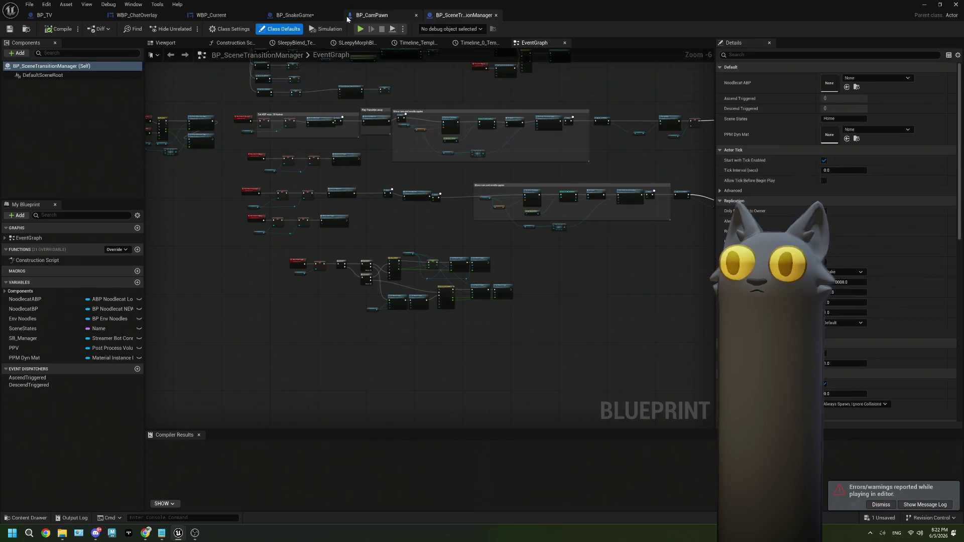
{"action": "left_click", "coordinate": [289, 15]}
{"action": "left_click", "coordinate": [245, 16]}
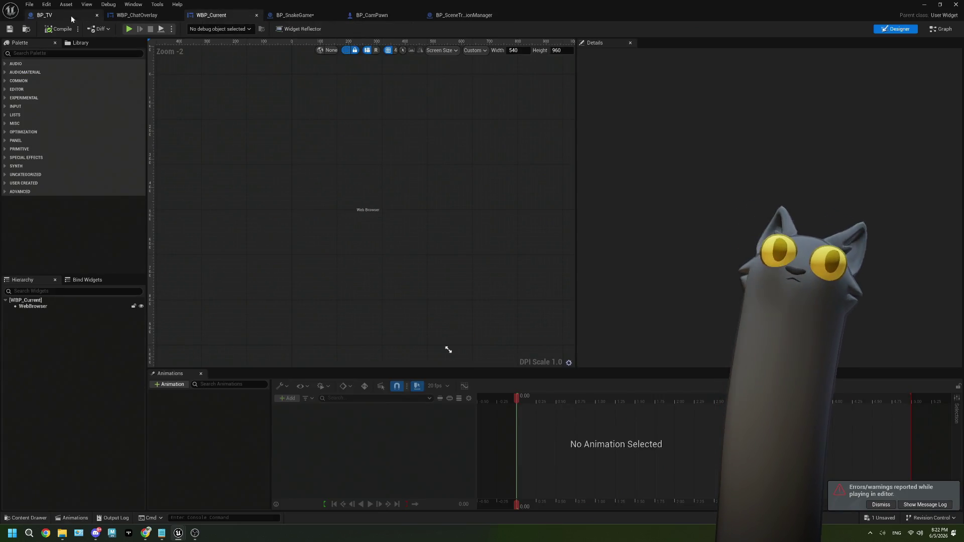
{"action": "left_click", "coordinate": [55, 15]}
{"action": "key", "text": "ctrl+Tab"}
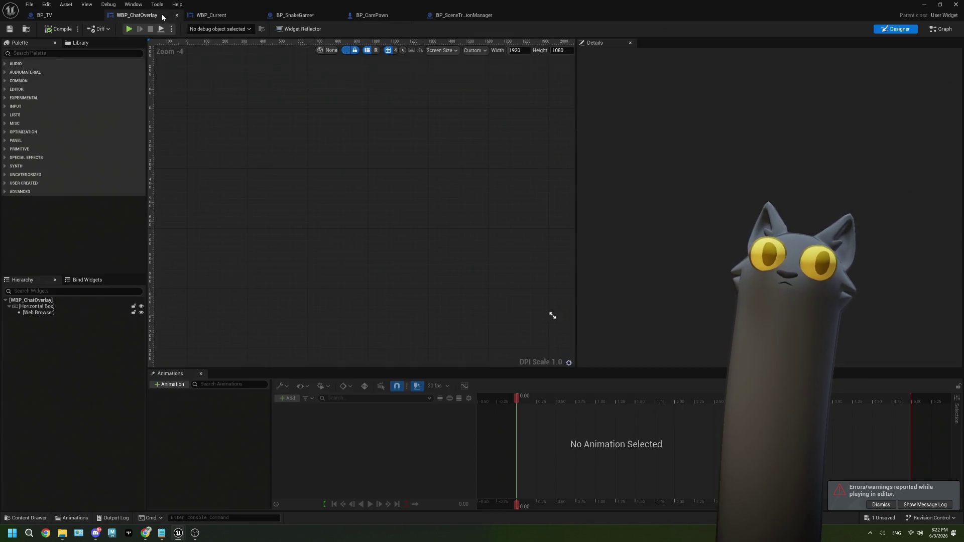
{"action": "left_click", "coordinate": [64, 19]}
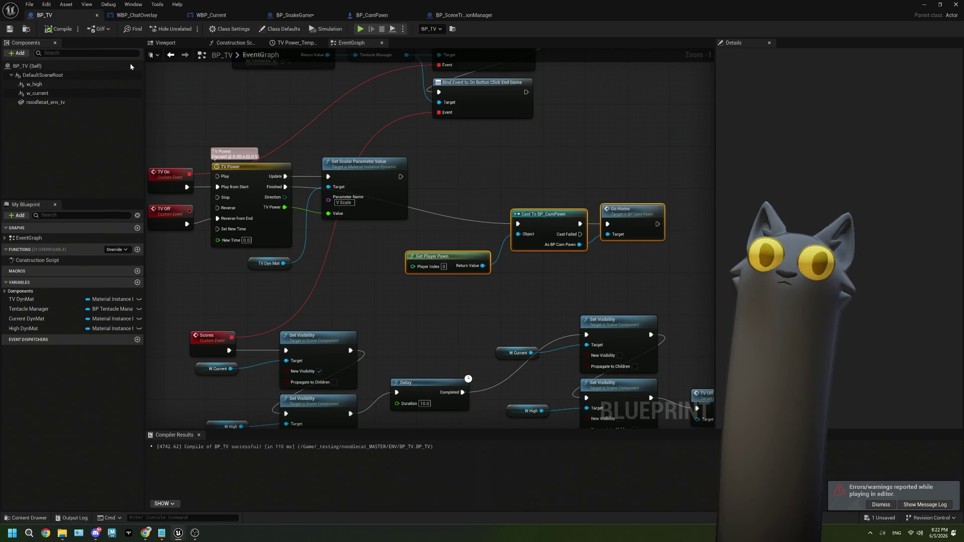
Break TV Power Finished's link and move the Get Player Pawn, Cast and Go Home nodes after TV Off.
{"action": "left_click_drag", "start_coordinate": [319, 204], "coordinate": [315, 191]}
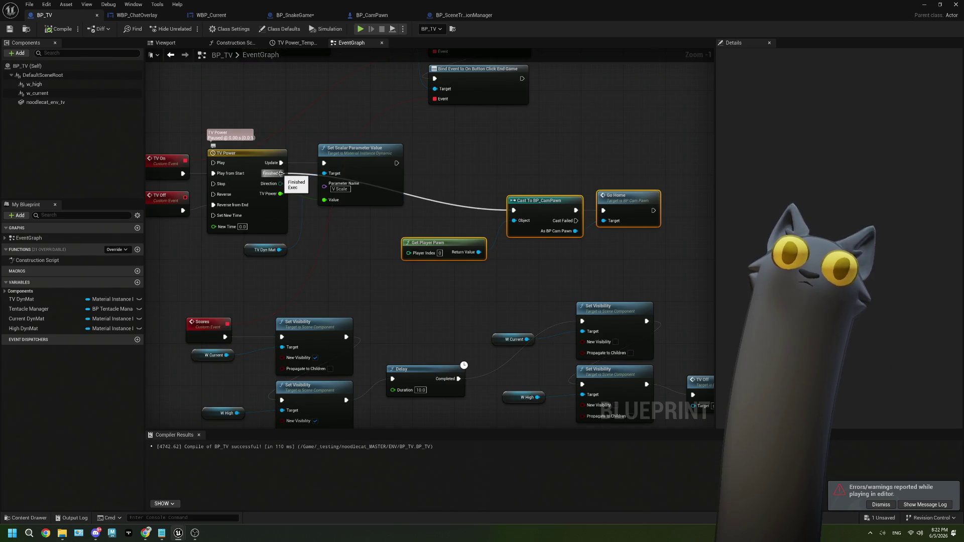
{"action": "right_click", "coordinate": [281, 173]}
{"action": "left_click", "coordinate": [321, 198]}
{"action": "left_click_drag", "start_coordinate": [394, 234], "coordinate": [378, 226]}
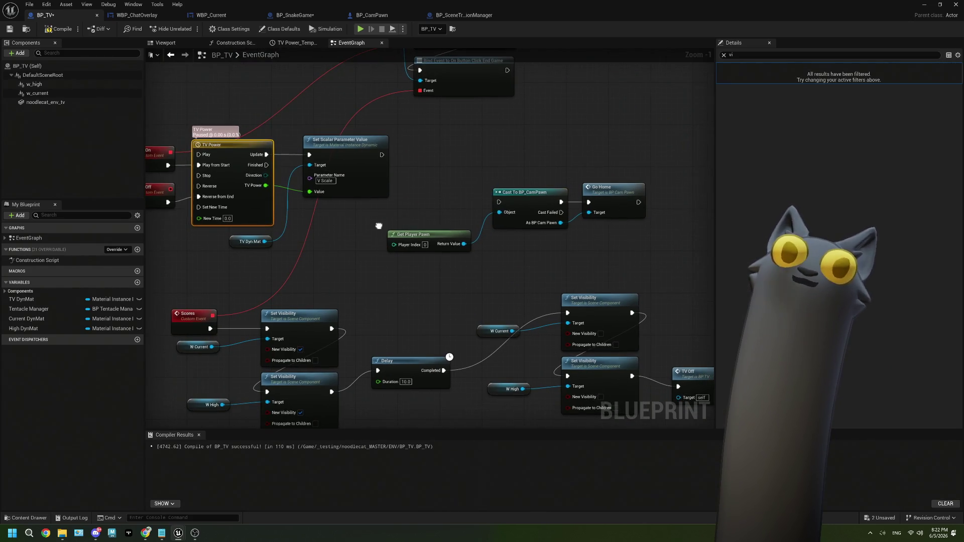
{"action": "scroll", "coordinate": [385, 232], "scroll_direction": "down", "scroll_amount": 1}
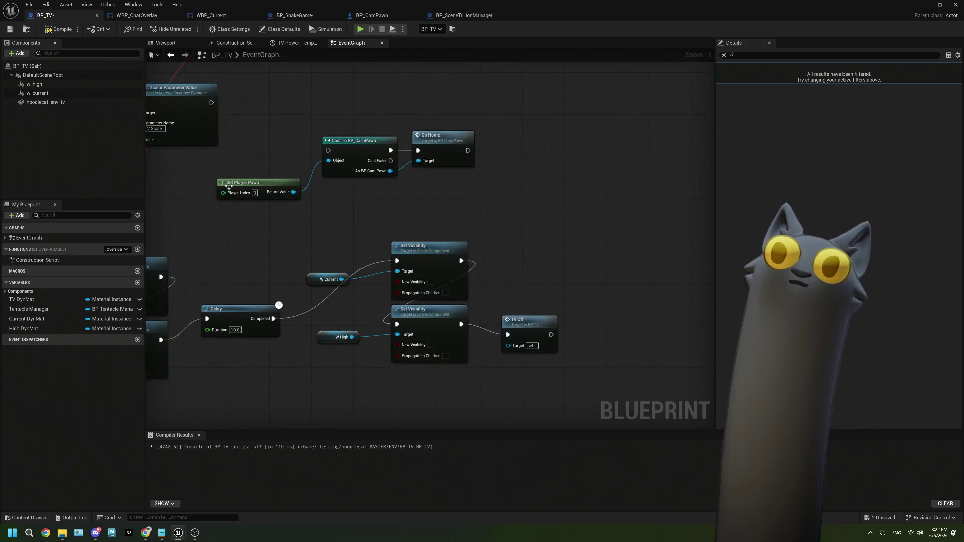
{"action": "left_click_drag", "start_coordinate": [276, 140], "coordinate": [422, 206]}
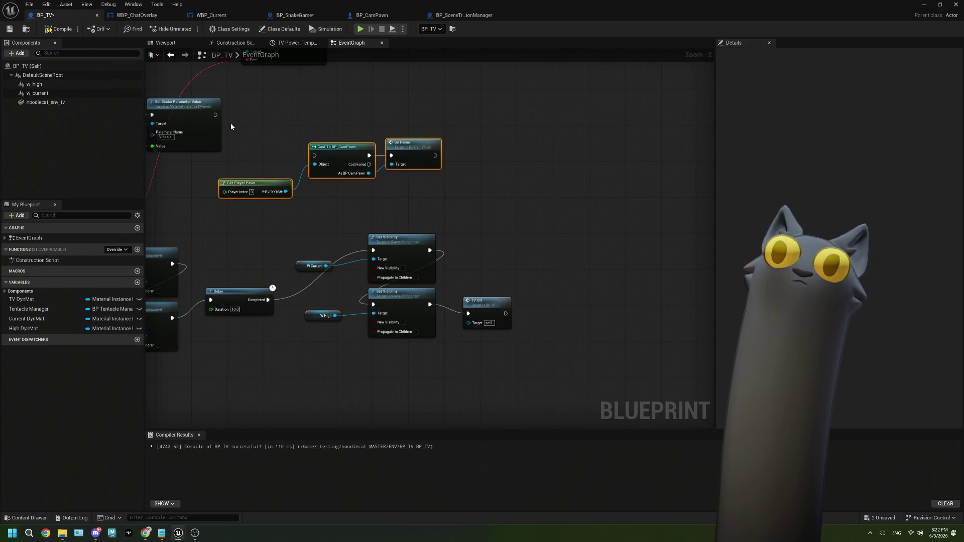
{"action": "left_click_drag", "start_coordinate": [254, 183], "coordinate": [507, 363]}
{"action": "left_click_drag", "start_coordinate": [506, 313], "coordinate": [568, 336]}
Compile and save BP_TV, then go back to the level and start Play In Editor.
{"action": "left_click", "coordinate": [59, 29]}
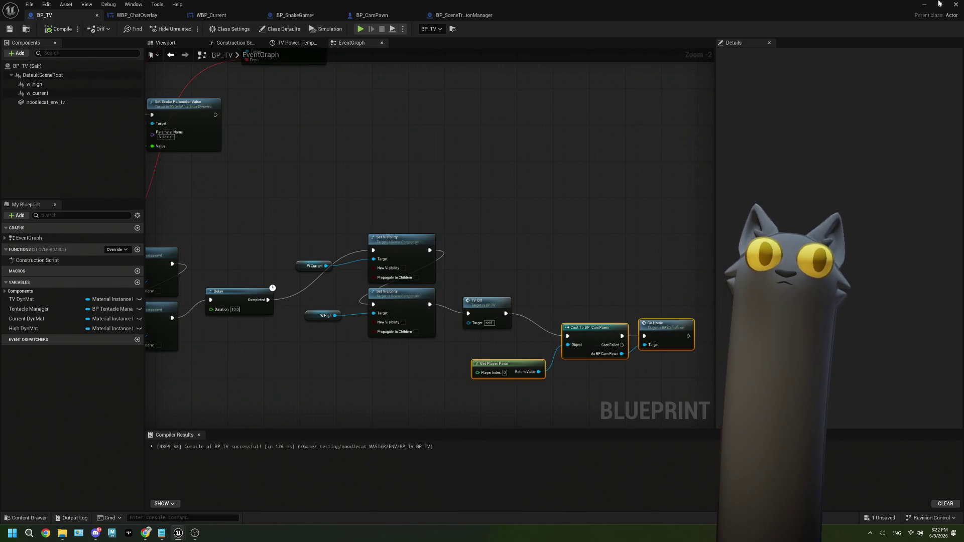
{"action": "left_click", "coordinate": [10, 29]}
{"action": "key", "text": "alt+Tab"}
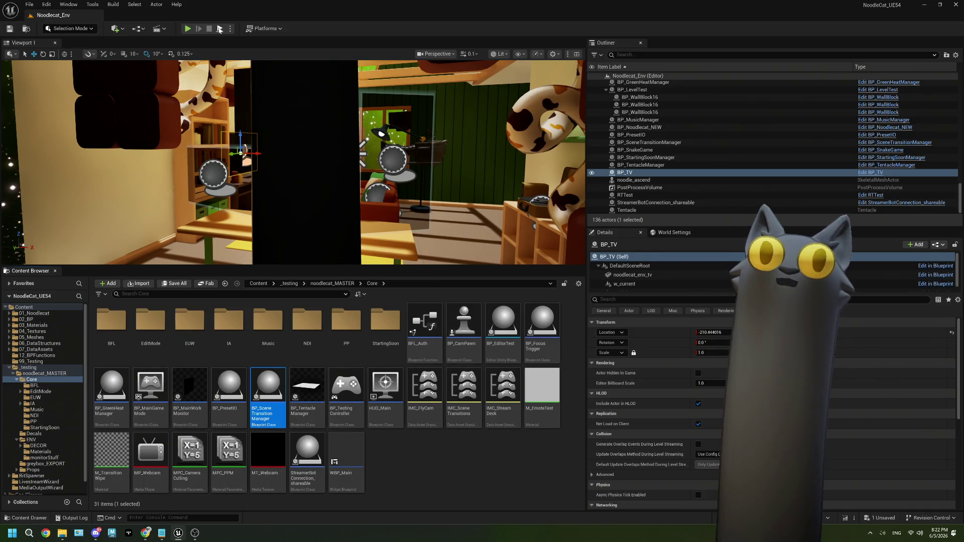
{"action": "key", "text": "alt+p"}
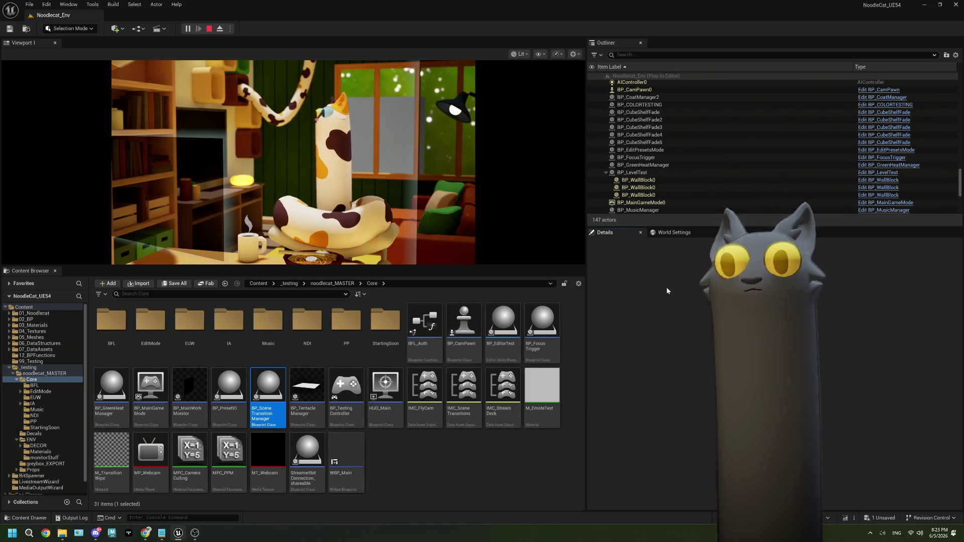
Start the Noodle Snake Game from the Tentacle dashboard.
{"action": "left_click", "coordinate": [145, 533]}
{"action": "left_click", "coordinate": [787, 103]}
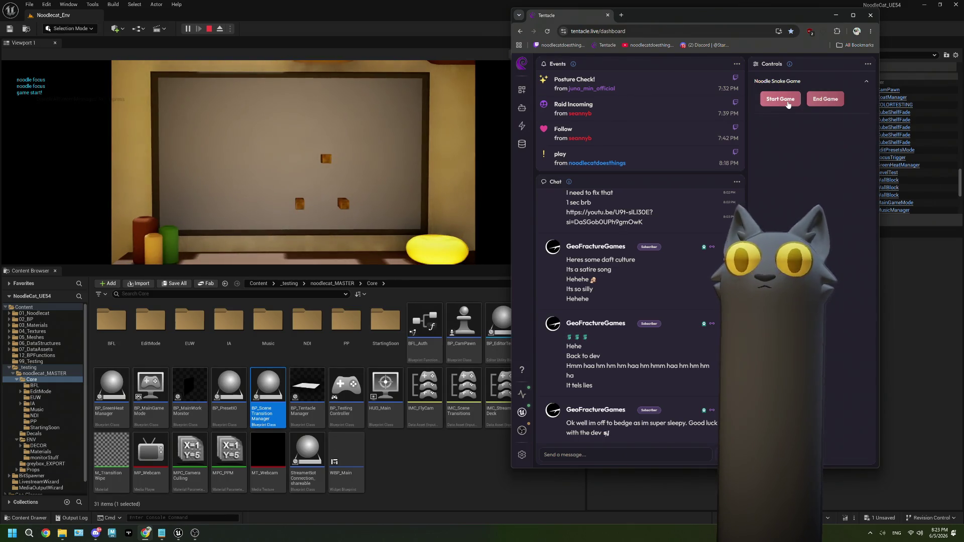
Join the game by sending '!play' in Tentacle chat and steer the snake upward.
{"action": "left_click", "coordinate": [584, 459]}
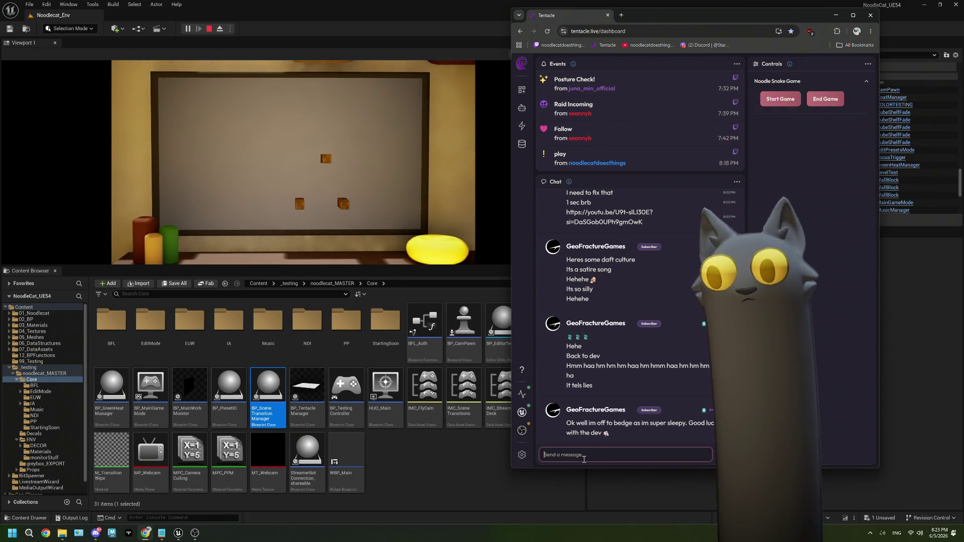
{"action": "type", "text": "!play"}
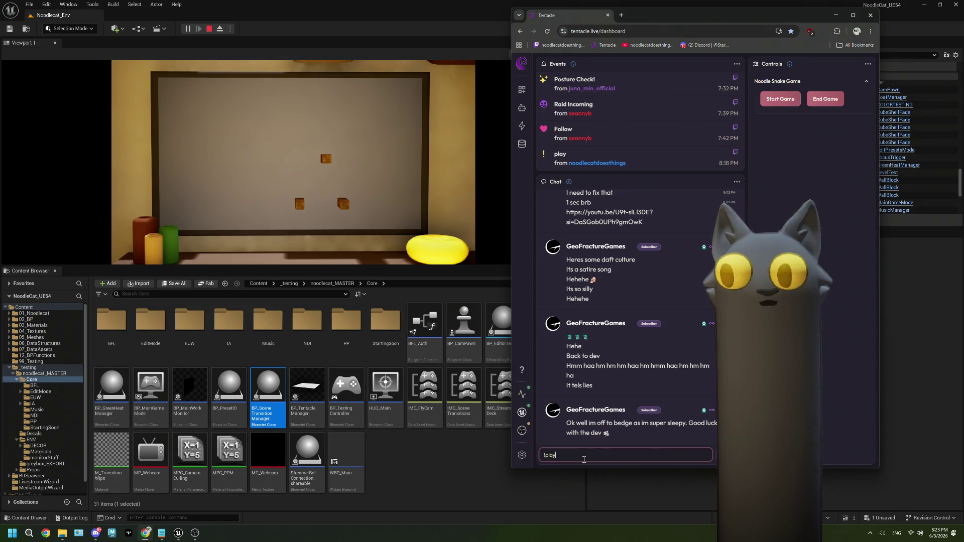
{"action": "key", "text": "Return"}
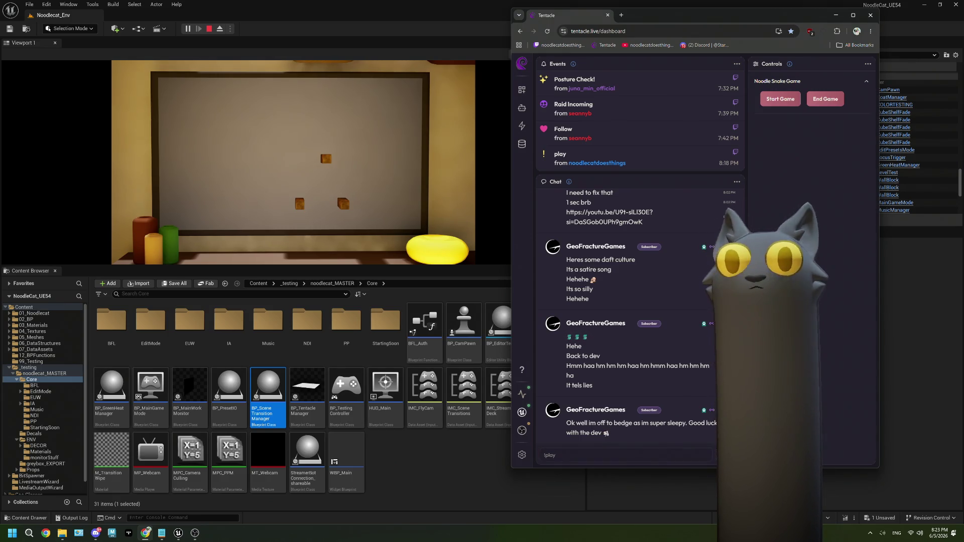
{"action": "left_click", "coordinate": [439, 222]}
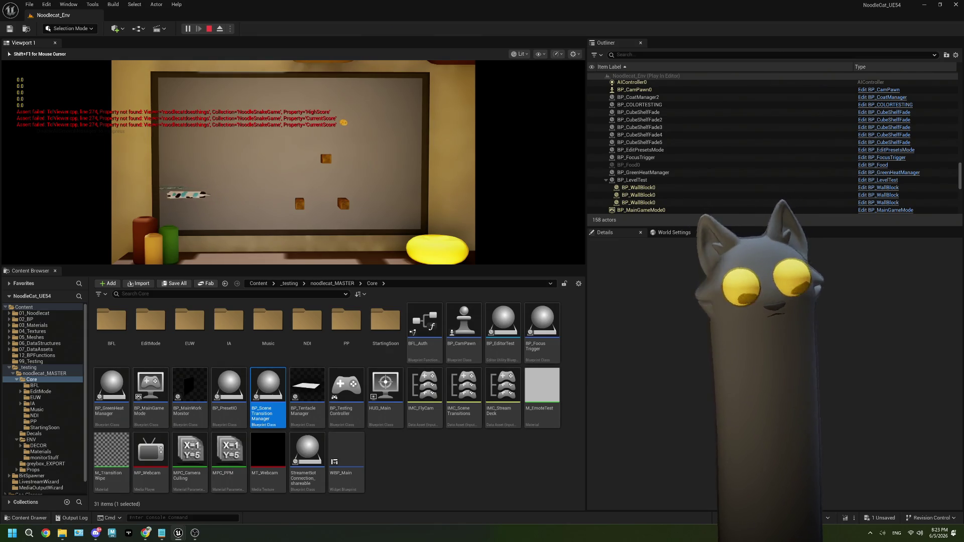
{"action": "key", "text": "Up"}
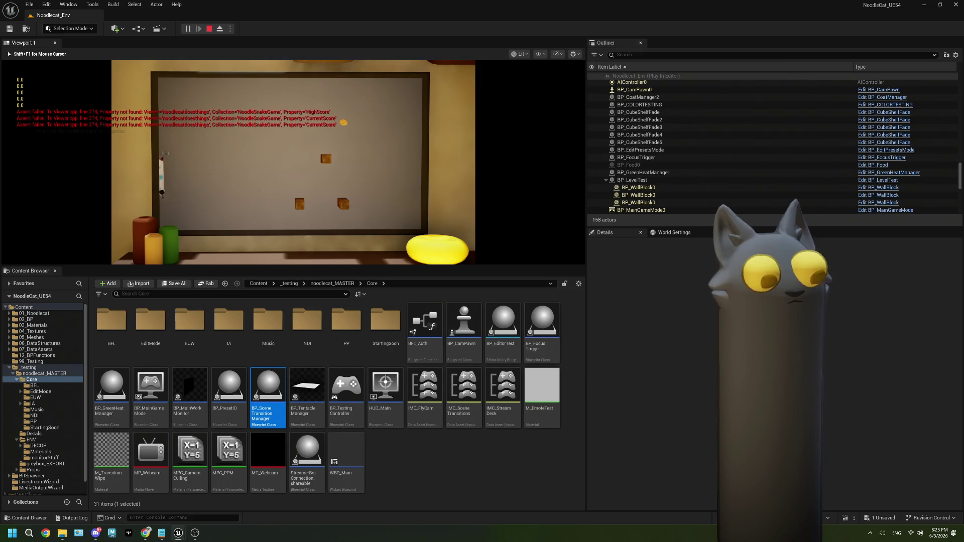
Release the mouse from the game and end the Noodle Snake Game from Tentacle.
{"action": "key", "text": "shift+F1"}
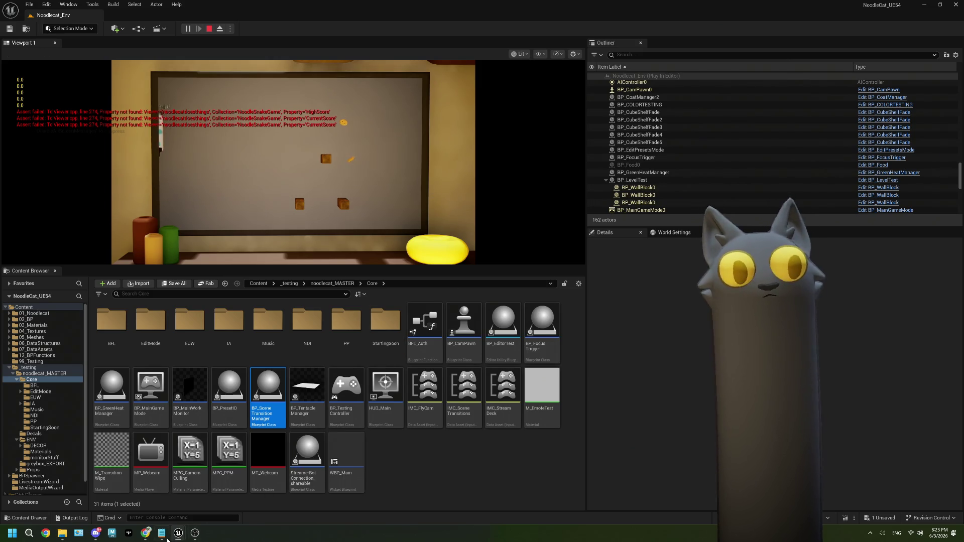
{"action": "left_click", "coordinate": [148, 534]}
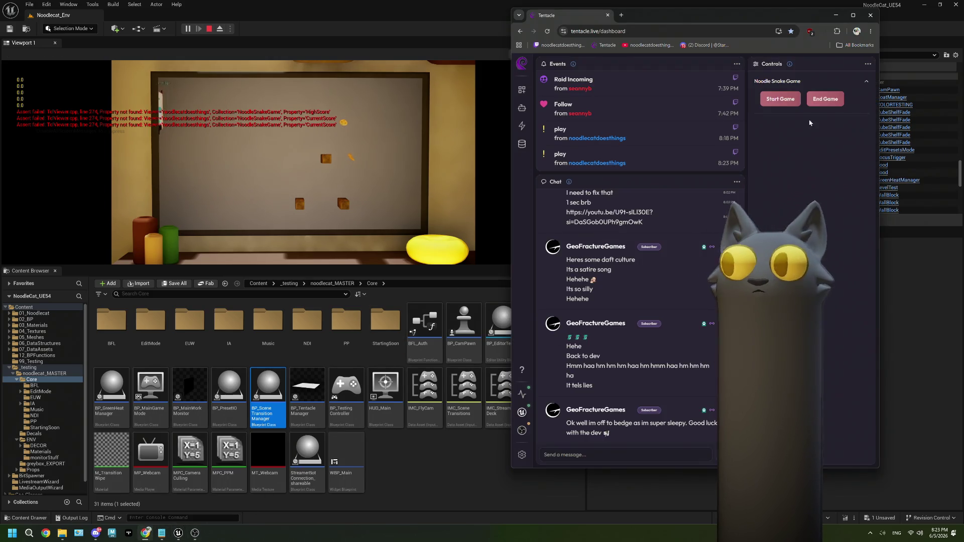
{"action": "left_click", "coordinate": [837, 103]}
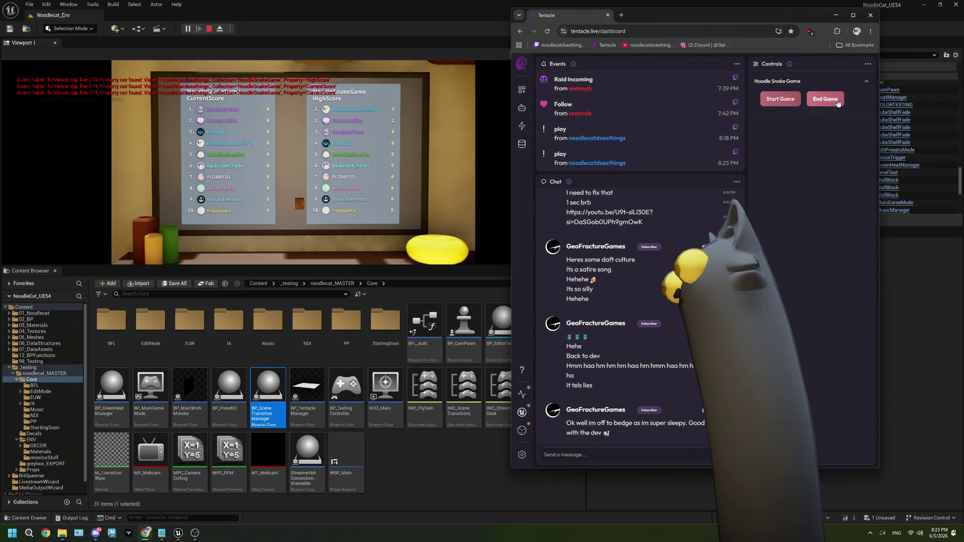
{"action": "left_click", "coordinate": [838, 102]}
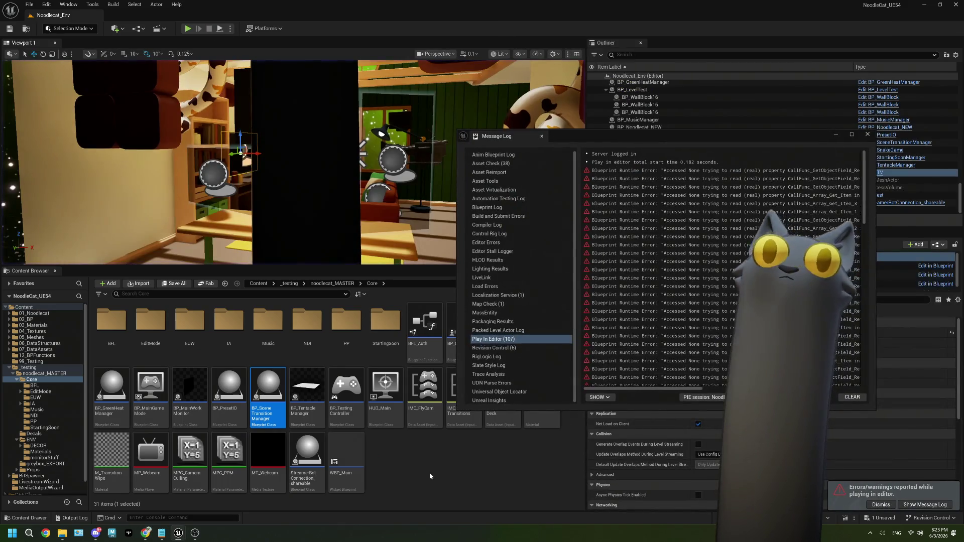
Open ThePlan.txt in Notepad and delete the on start/on end game notes.
{"action": "left_click", "coordinate": [162, 533]}
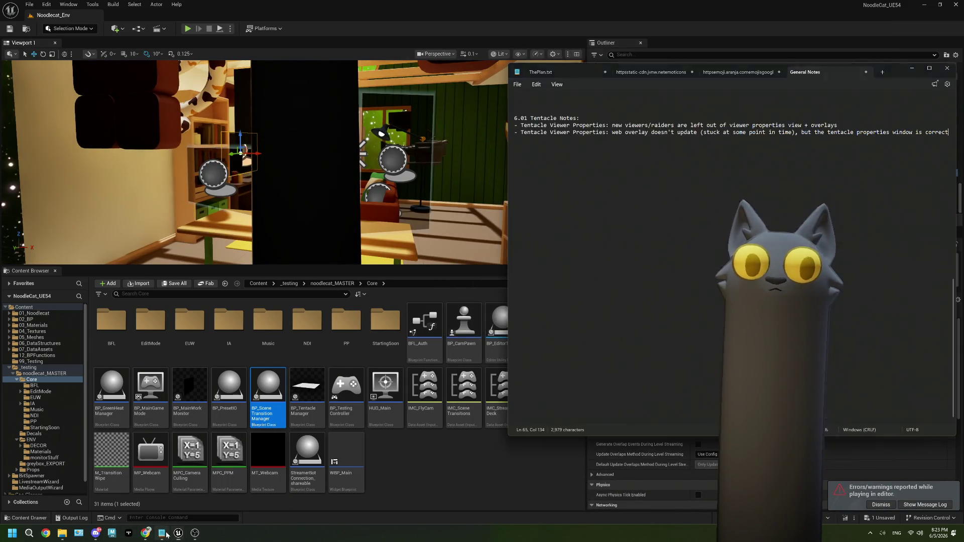
{"action": "left_click", "coordinate": [548, 72]}
{"action": "scroll", "coordinate": [645, 316], "scroll_direction": "down", "scroll_amount": 10}
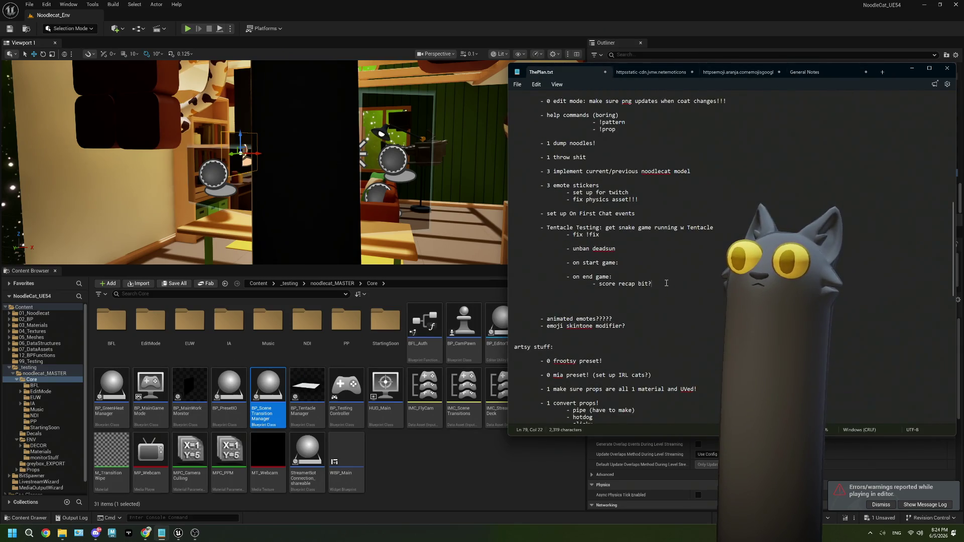
{"action": "left_click_drag", "start_coordinate": [668, 283], "coordinate": [570, 260]}
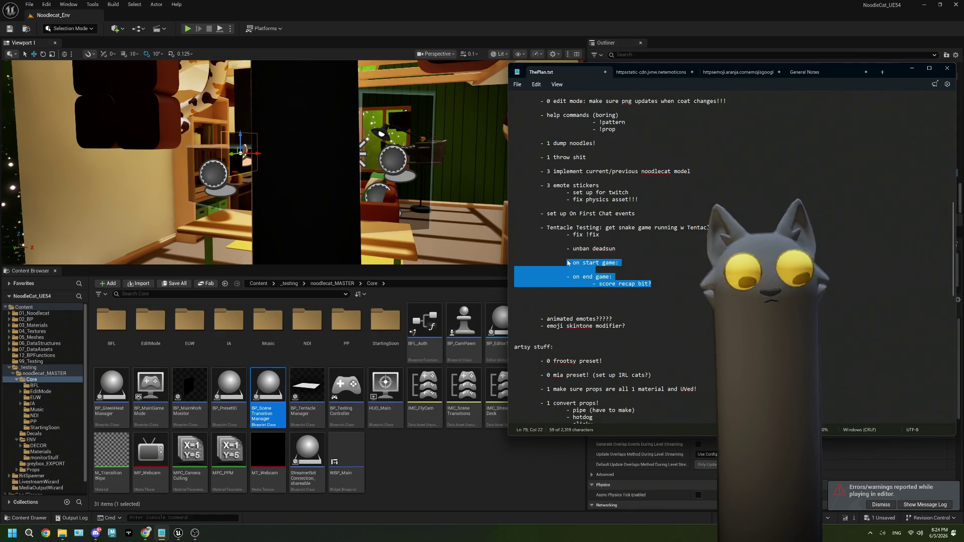
{"action": "key", "text": "BackSpace"}
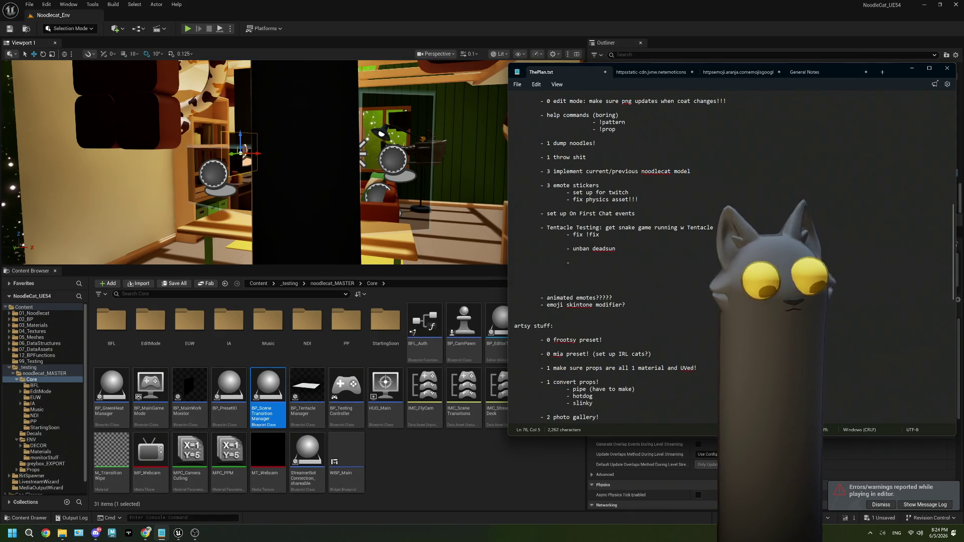
Write the reminder 'reset scores after score recap, not before!' and return to Unreal.
{"action": "type", "text": "reset cores after"}
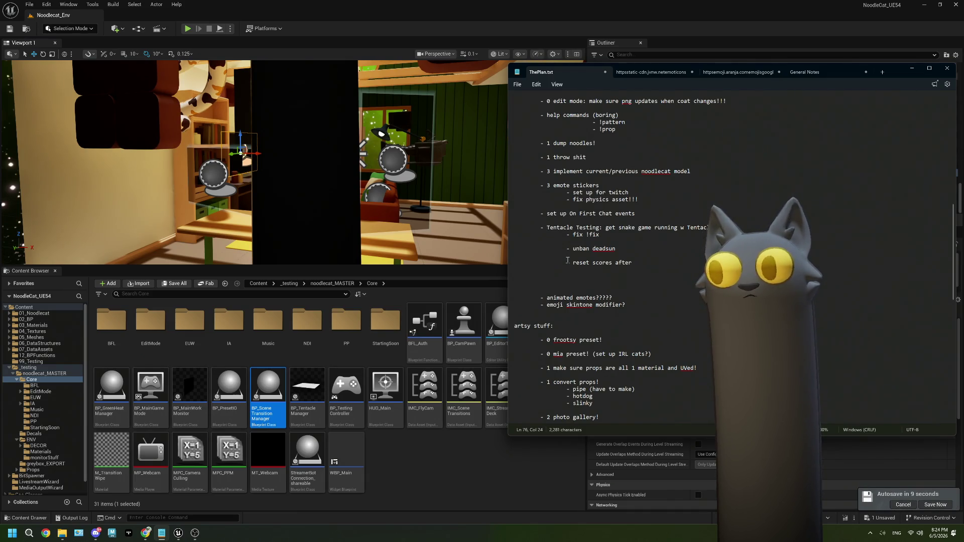
{"action": "type", "text": "score re"}
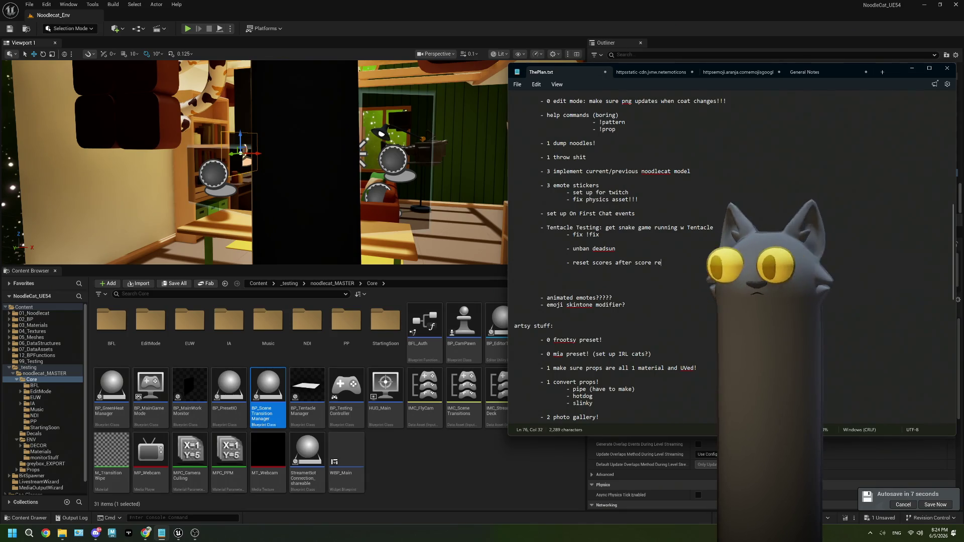
{"action": "type", "text": "cap, not "}
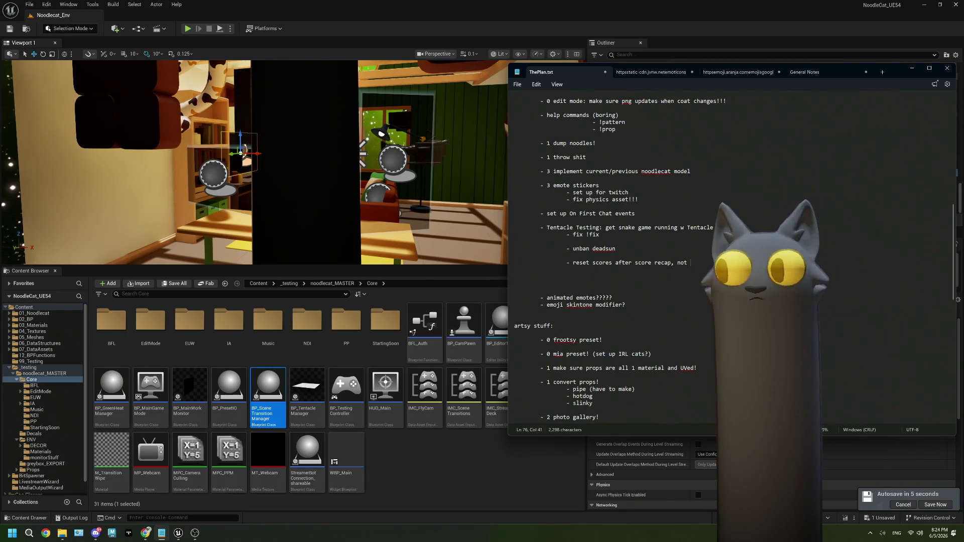
{"action": "type", "text": "before!"}
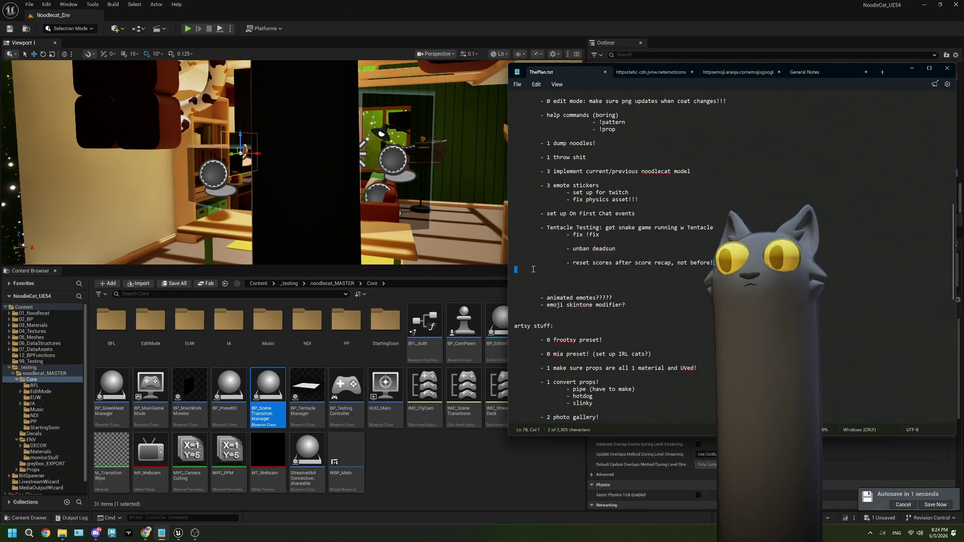
{"action": "key", "text": "shift+Home"}
{"action": "left_click", "coordinate": [301, 34]}
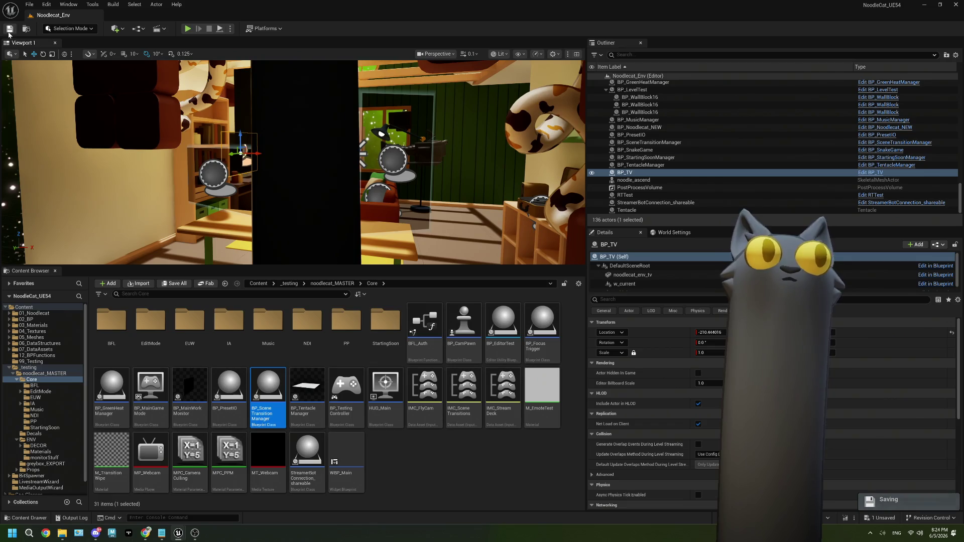
{"action": "left_click", "coordinate": [430, 462]}
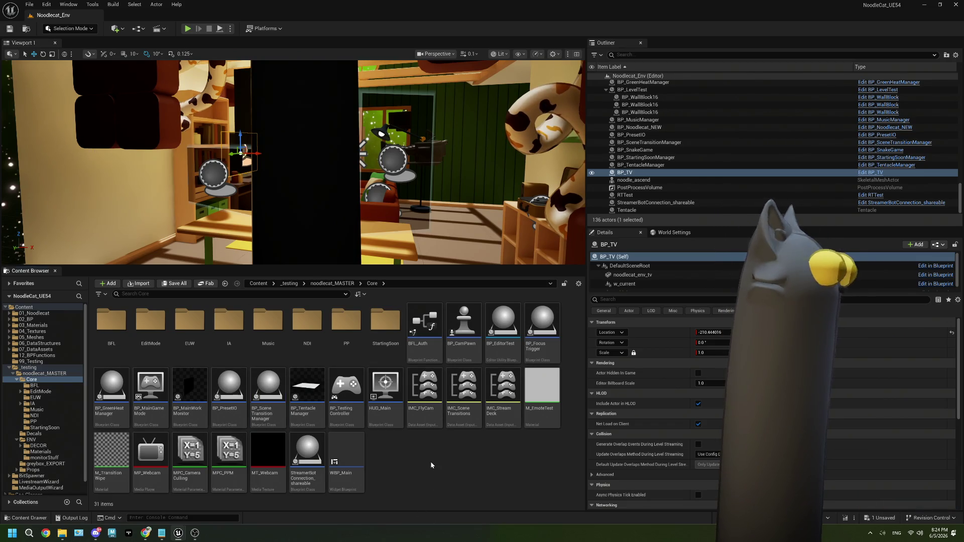